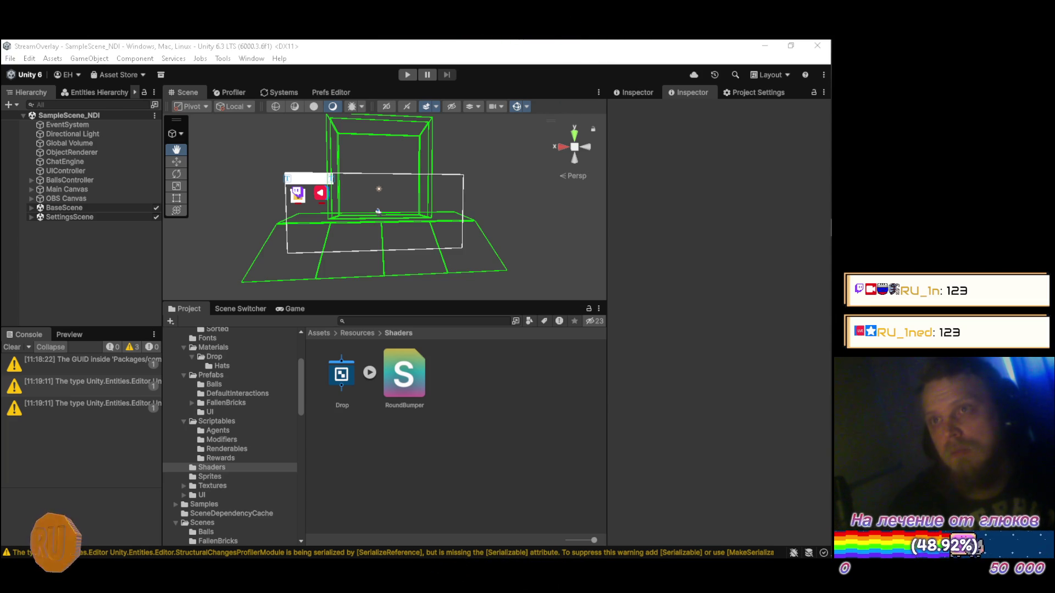
- Bring up the YouTube Music player, then hide it again
mouse_move(821, 150)
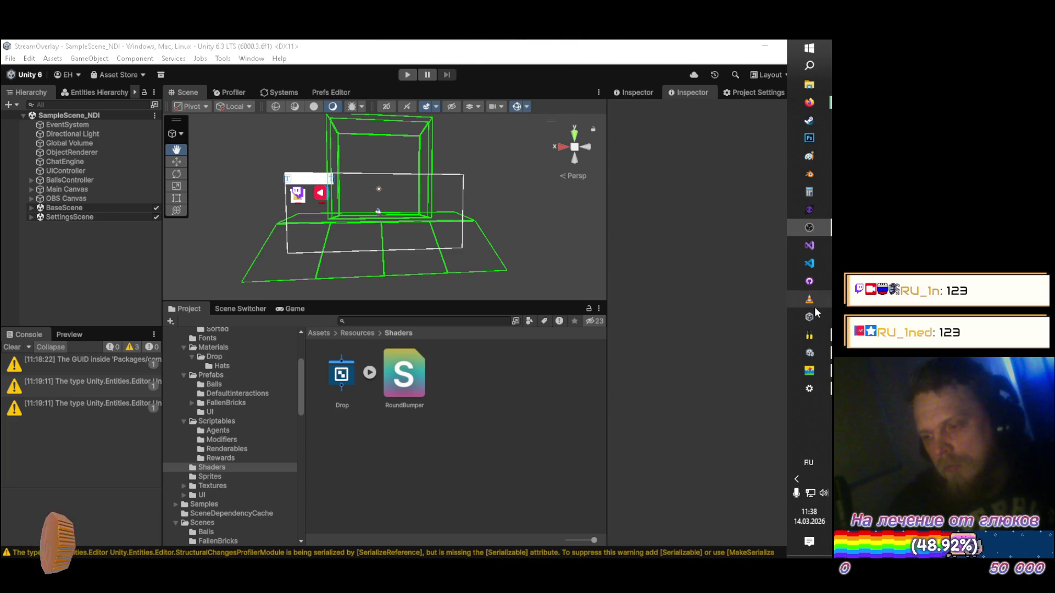
click(811, 372)
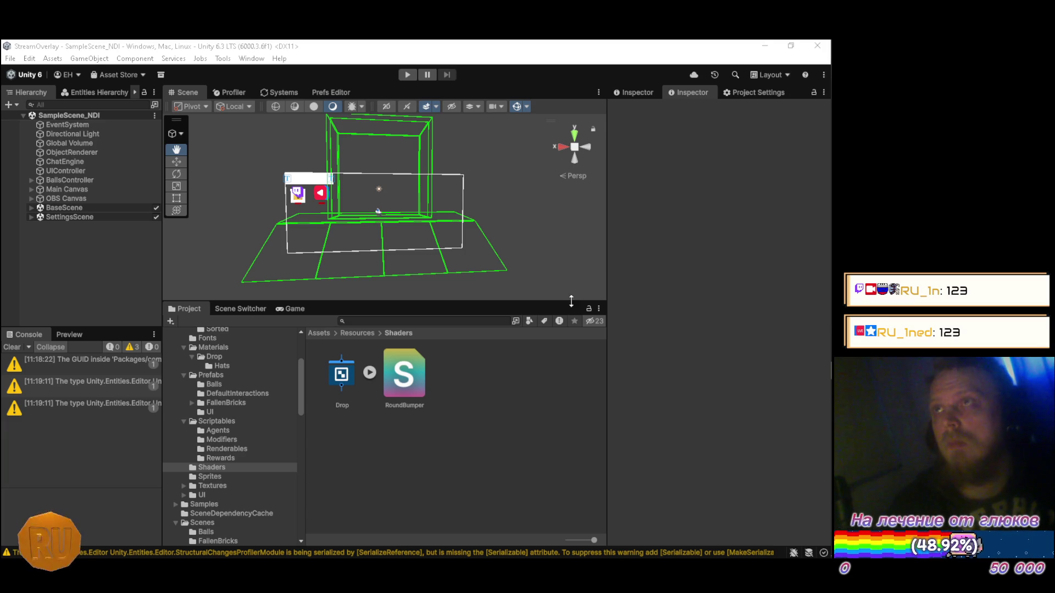
mouse_move(816, 104)
click(758, 93)
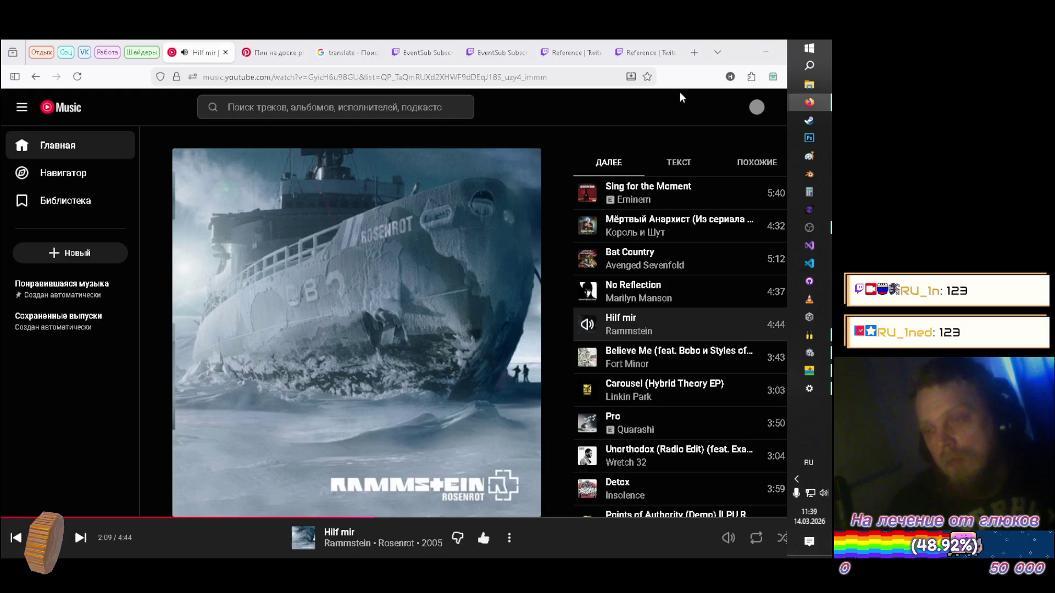
click(766, 52)
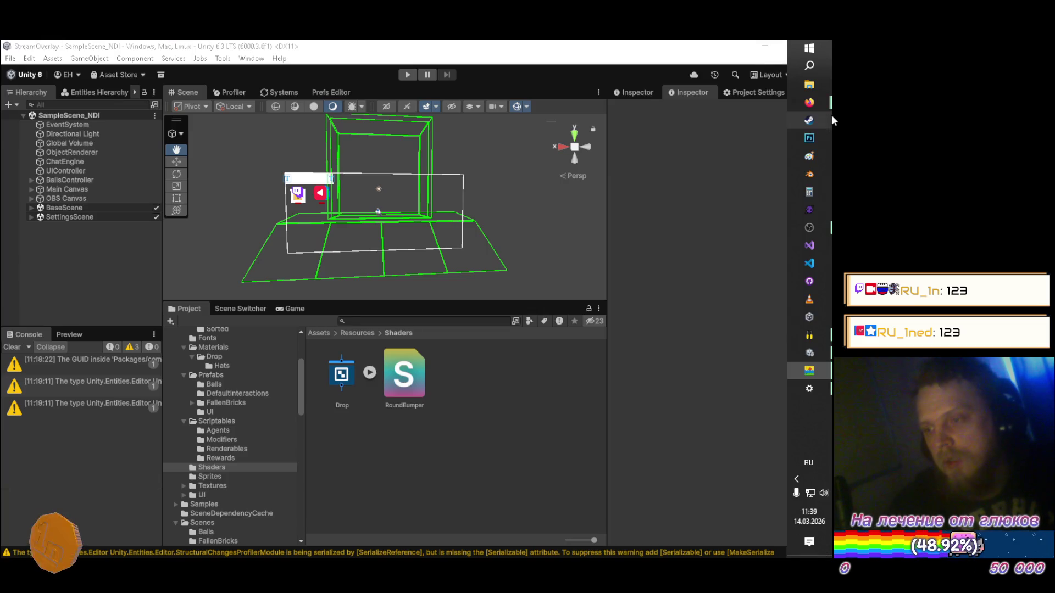
mouse_move(817, 102)
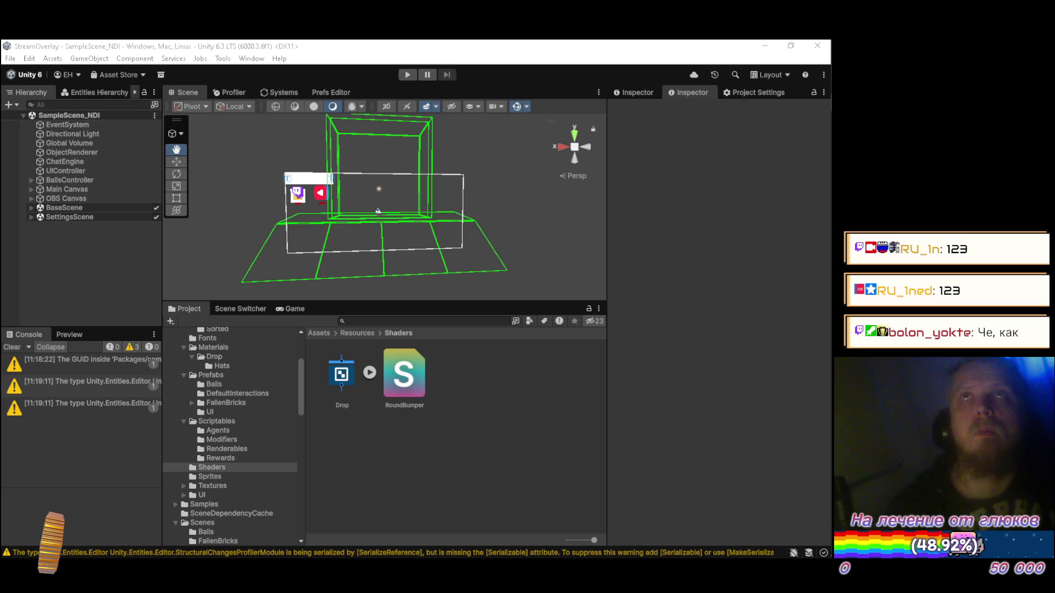
- Bring the Unity Editor window back to the front
mouse_move(818, 232)
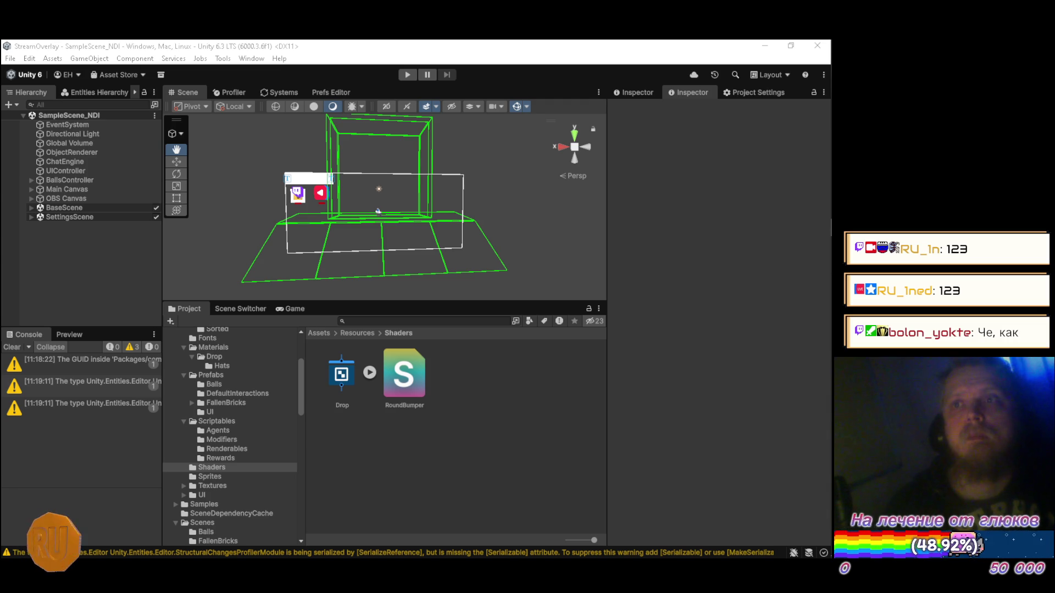
mouse_move(826, 207)
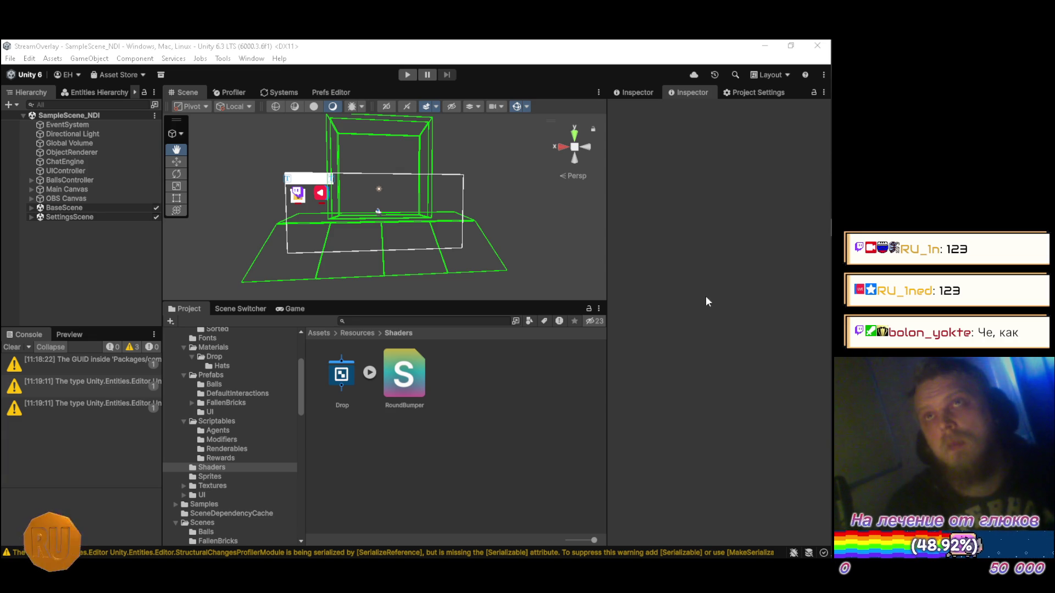
mouse_move(830, 295)
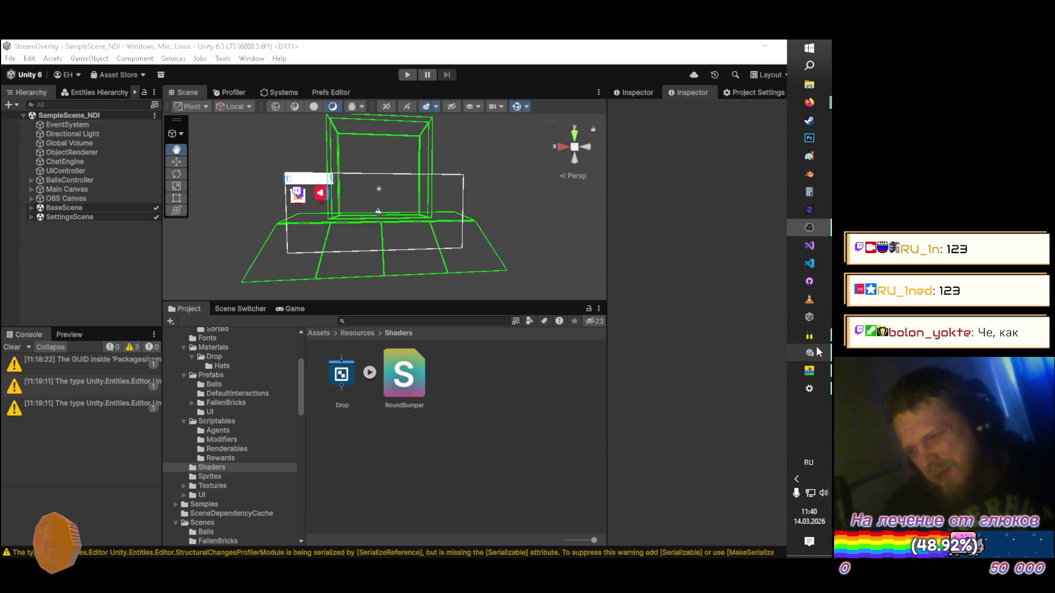
click(809, 370)
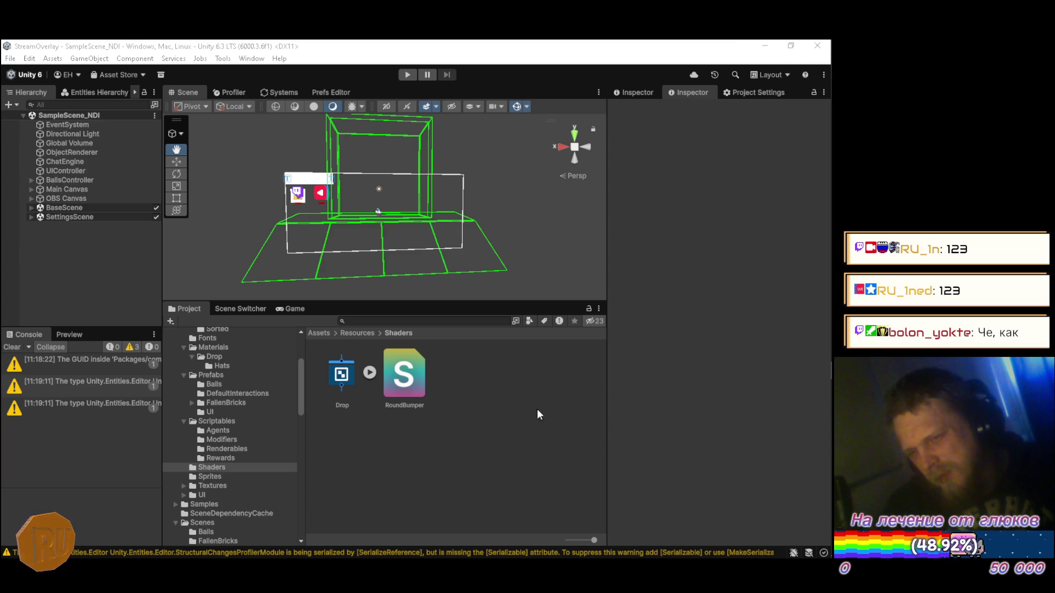
- Show and expand the Integration Rewards package in Project, then select ChatEngine in the Hierarchy
drag(298, 395, 290, 525)
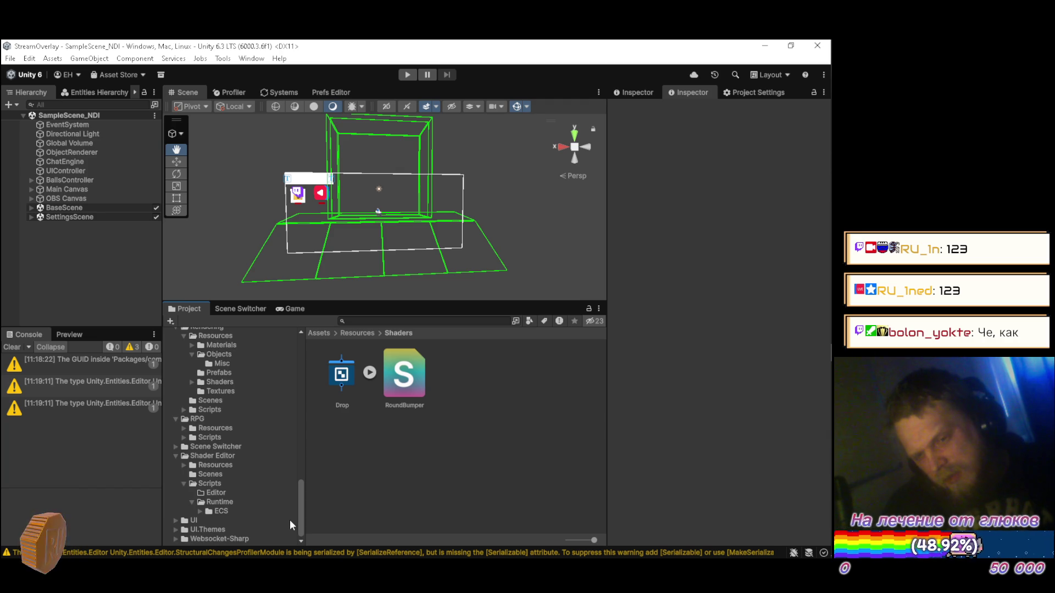
scroll(289, 520, up, 4)
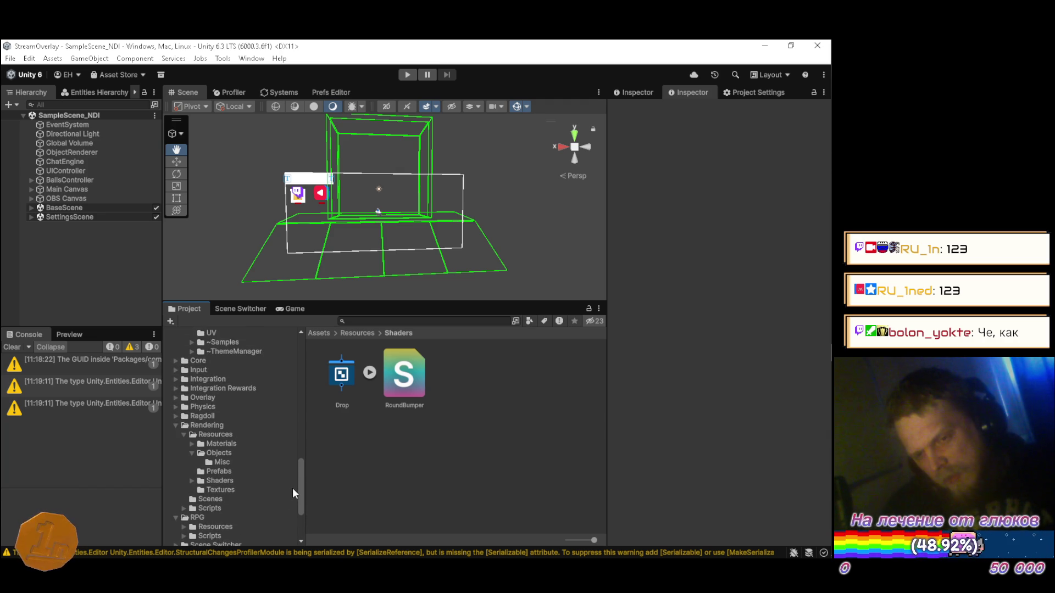
scroll(292, 483, up, 2)
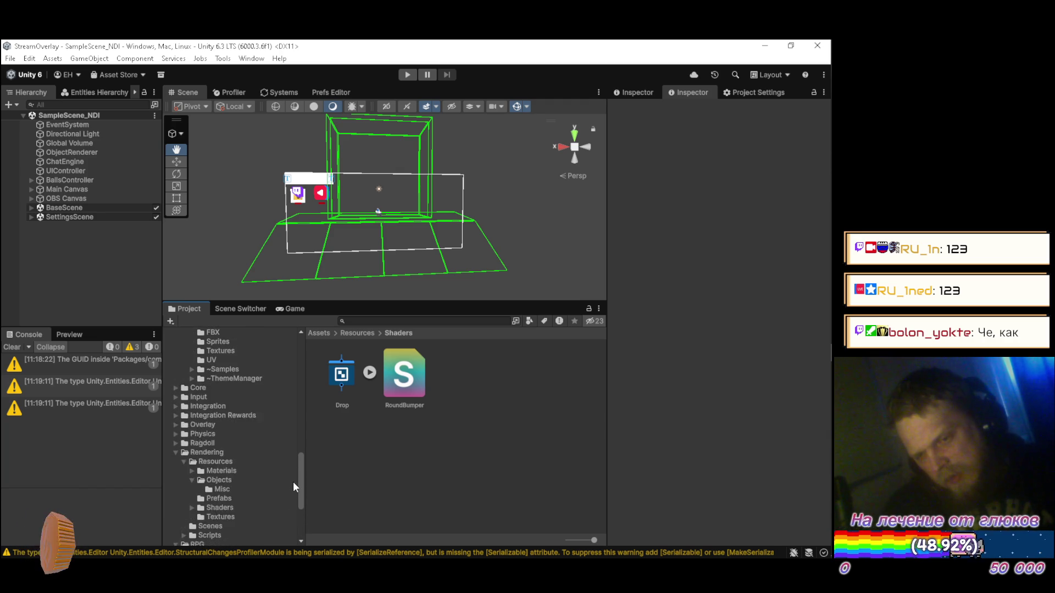
click(248, 433)
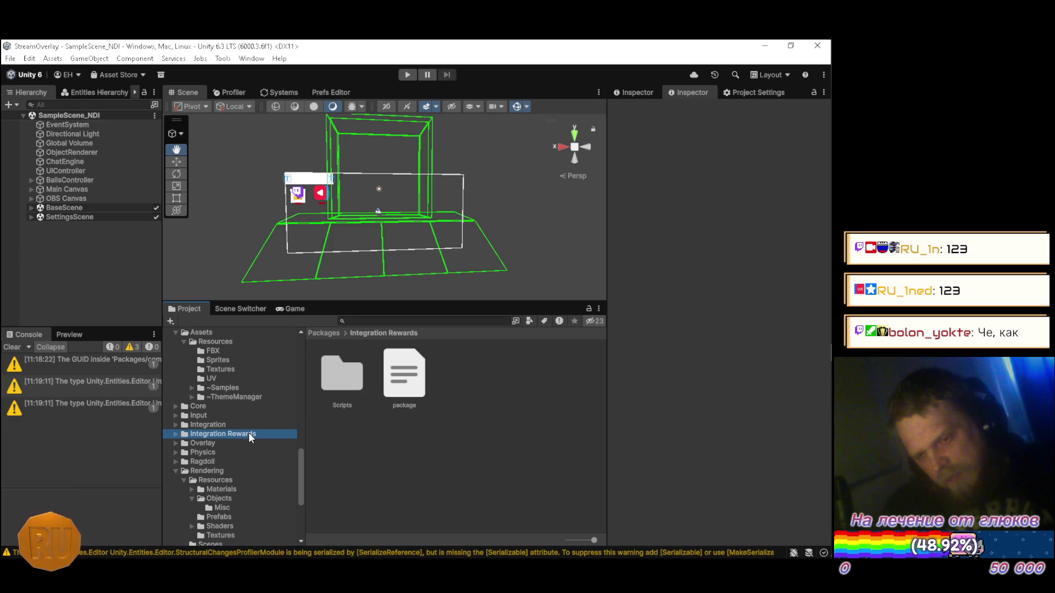
click(175, 434)
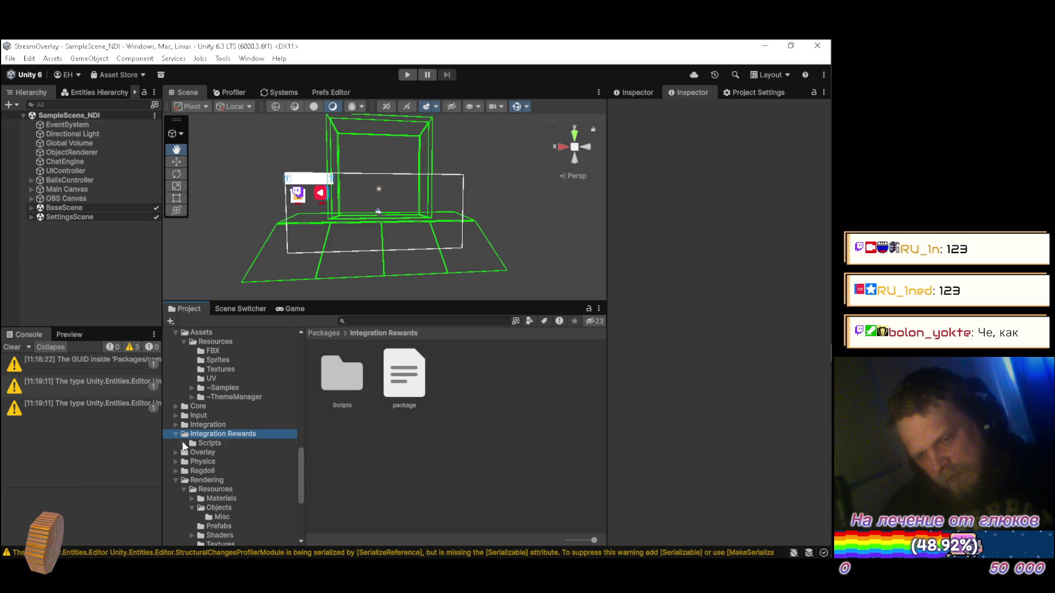
click(65, 160)
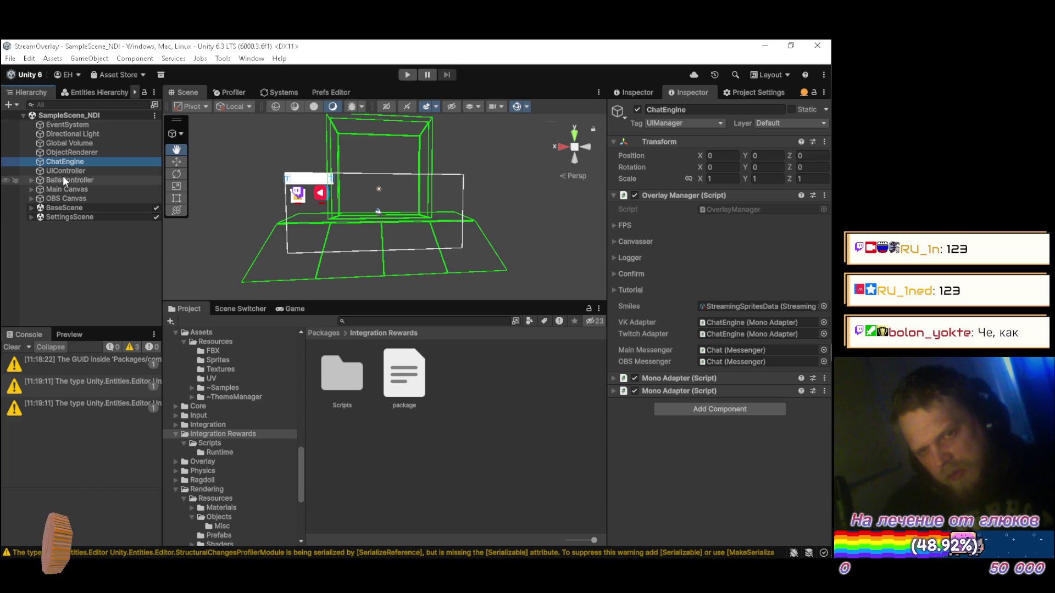
click(66, 181)
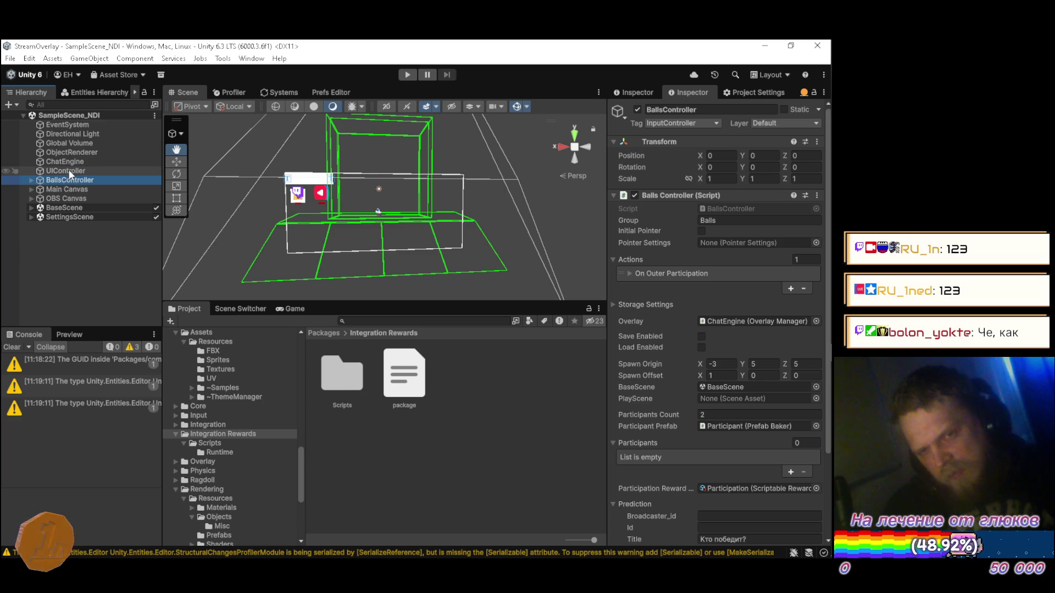
click(72, 161)
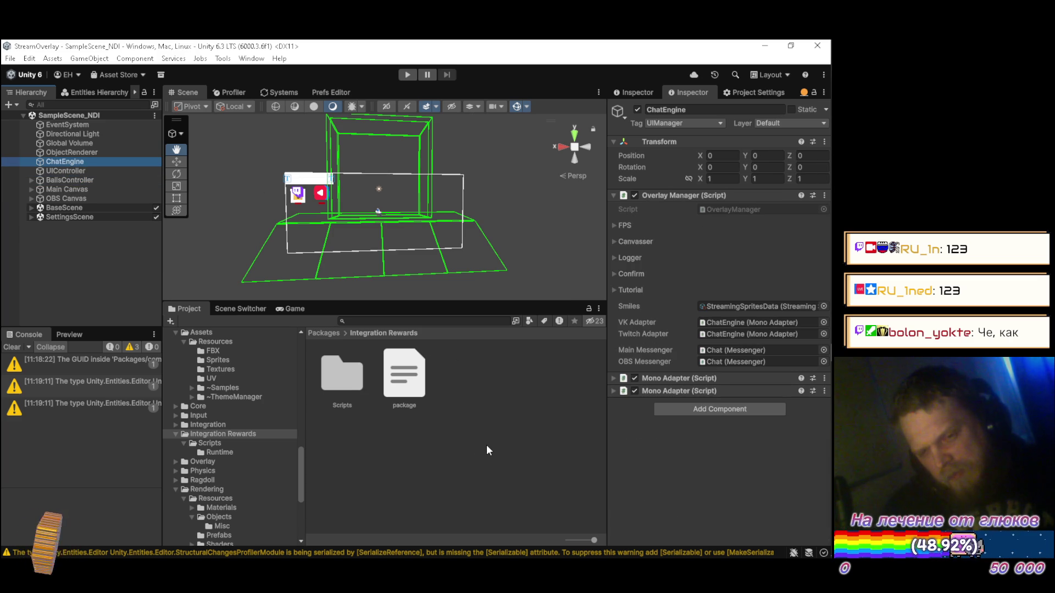
click(215, 452)
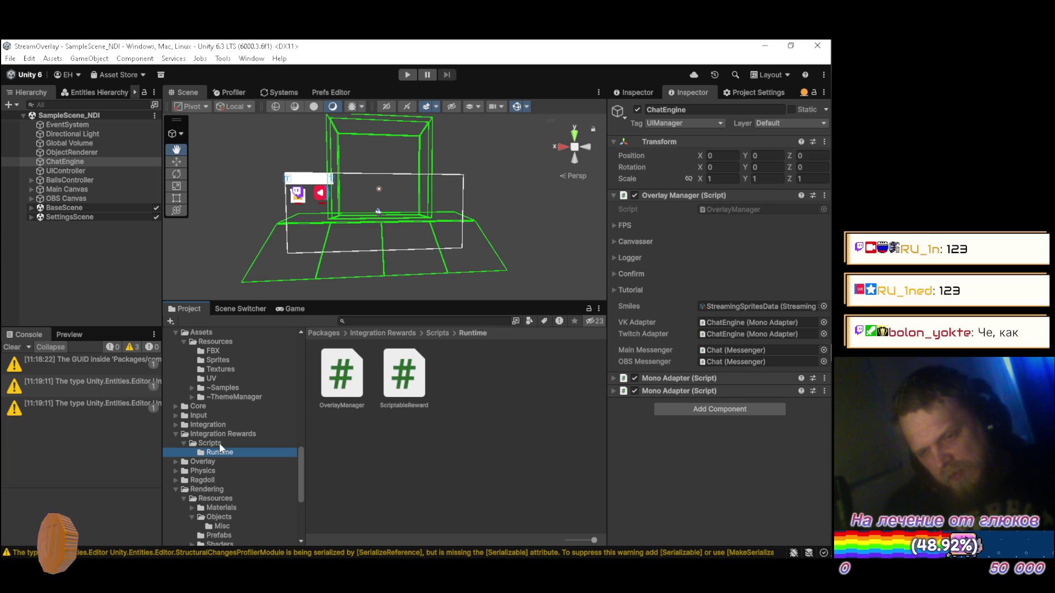
click(220, 443)
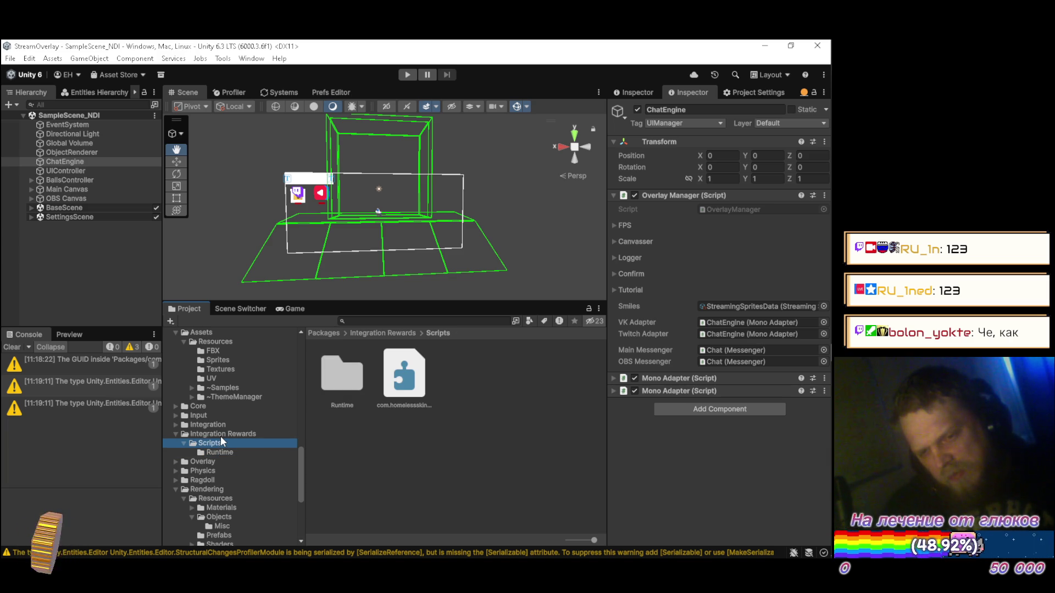
click(220, 434)
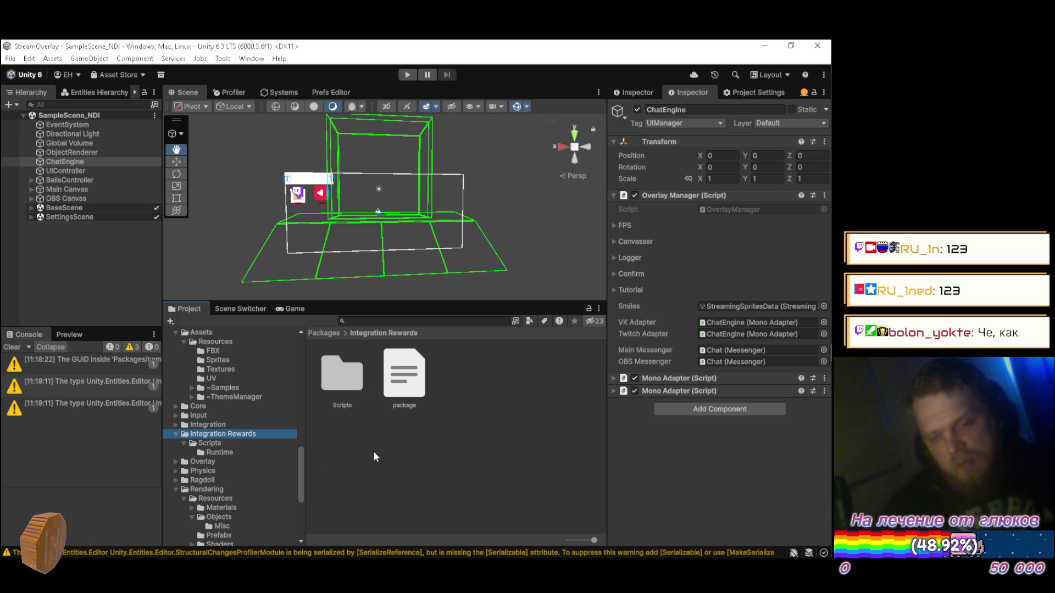
- Change the package manifest's Display name from Integration Rewards to 'Integration Extended' and apply it
click(418, 390)
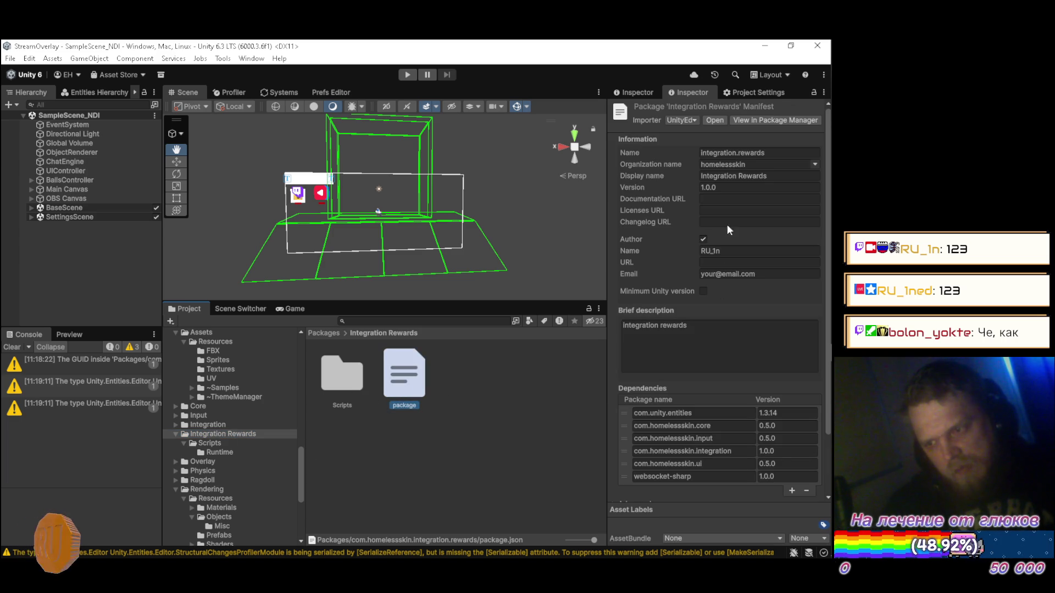
click(770, 176)
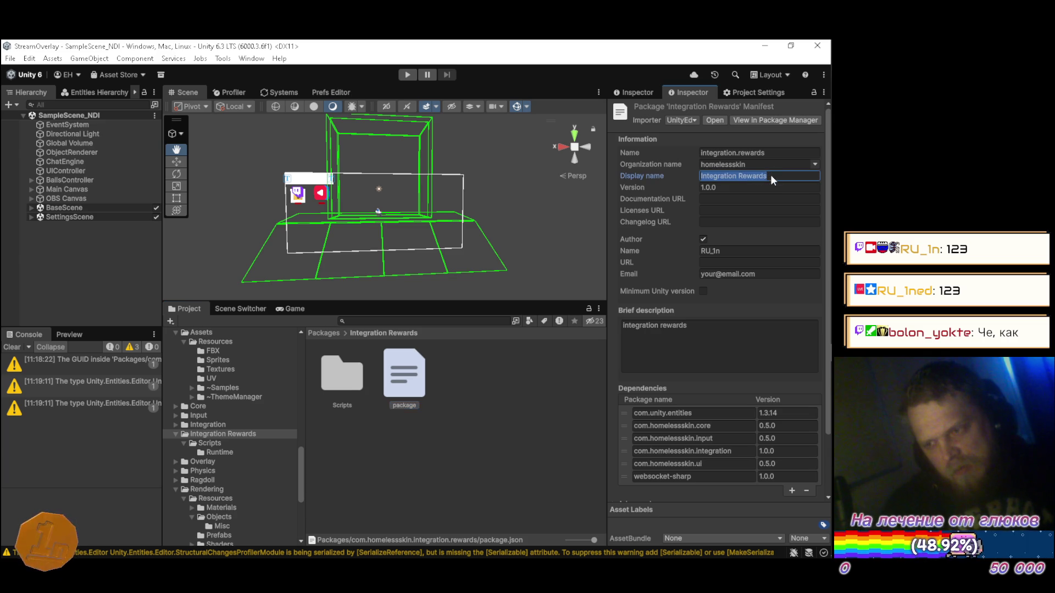
click(770, 179)
key(BackSpace)
key(BackSpace)
key(BackSpace)
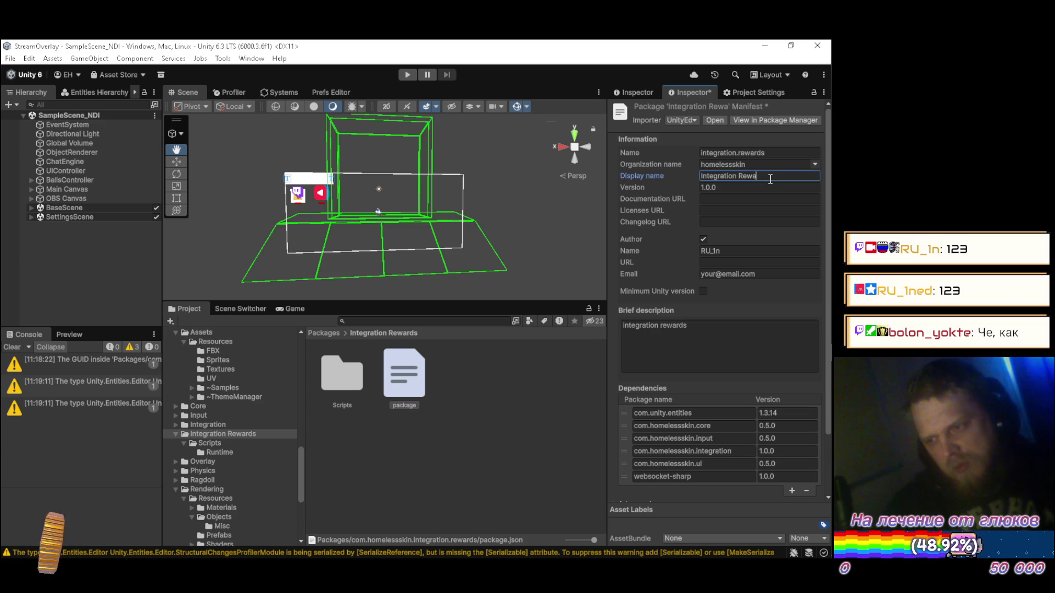
text(Уч)
key(BackSpace)
key(BackSpace)
text(Extended)
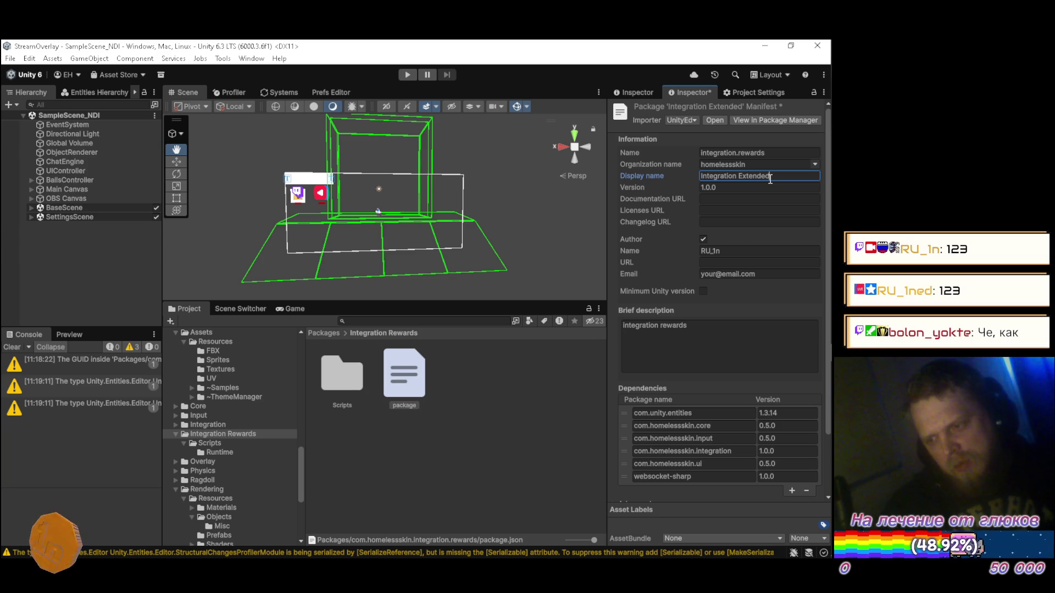
scroll(783, 329, down, 3)
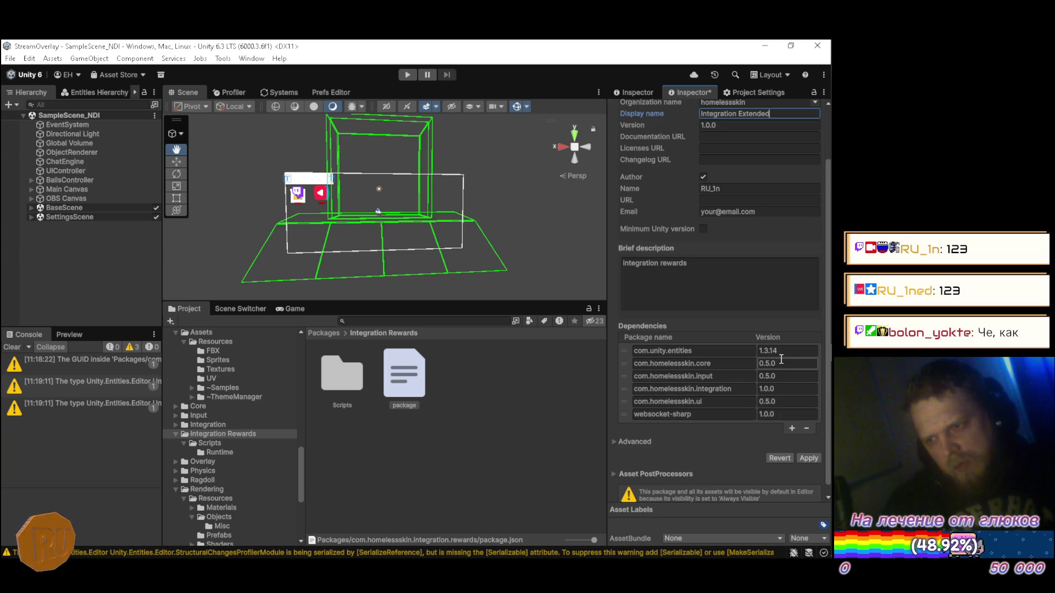
click(806, 459)
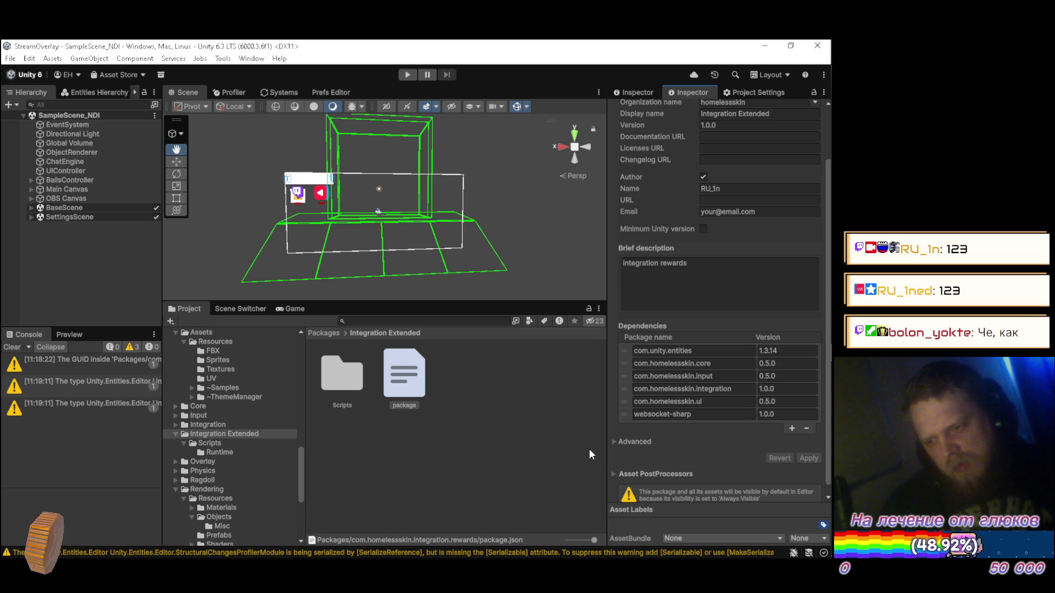
- Set the rewards asmdef's Root Namespace to Integration.Extended and save it at the unapplied-settings prompt
click(226, 445)
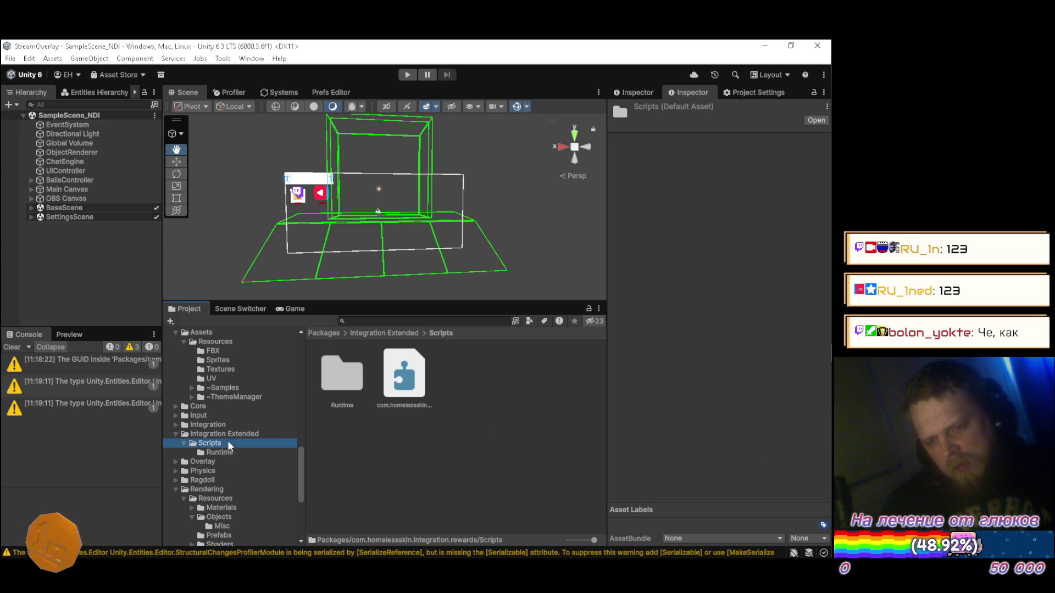
click(403, 389)
click(778, 213)
click(778, 213)
key(BackSpace)
key(BackSpace)
key(BackSpace)
text(Exte)
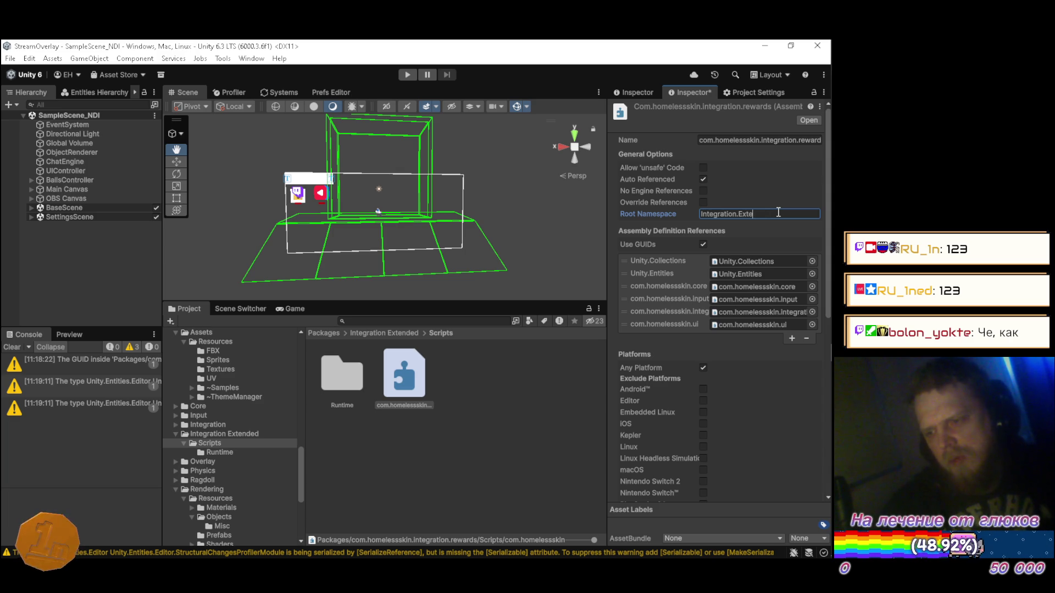
text(nded)
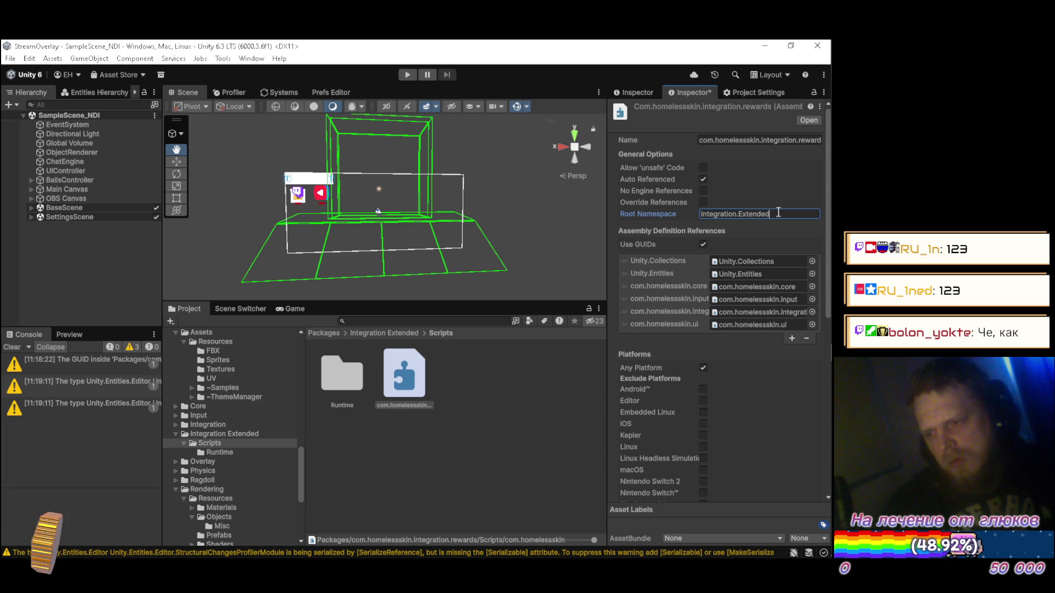
click(483, 435)
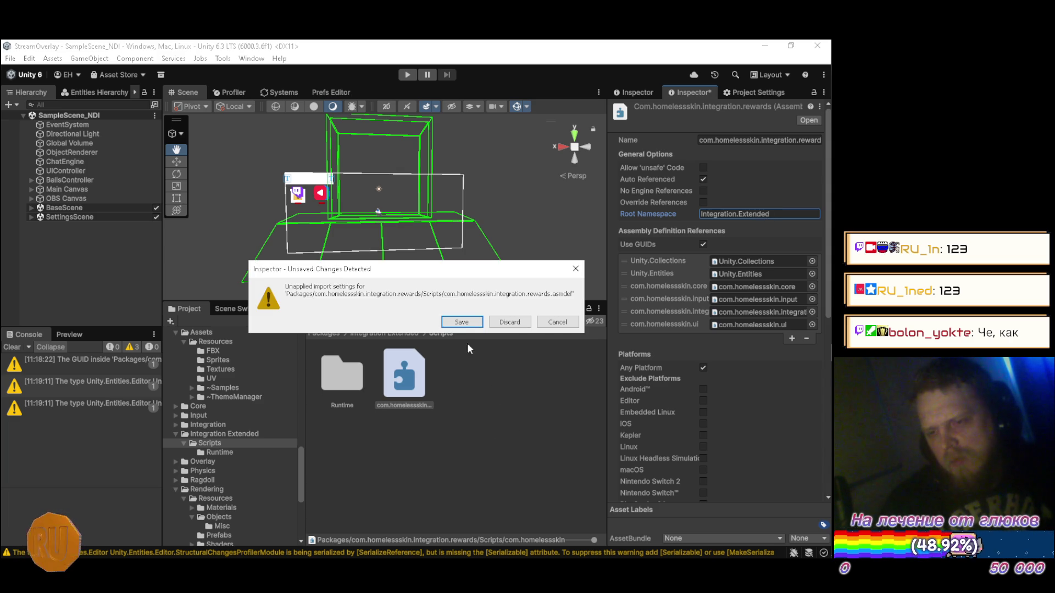
click(458, 328)
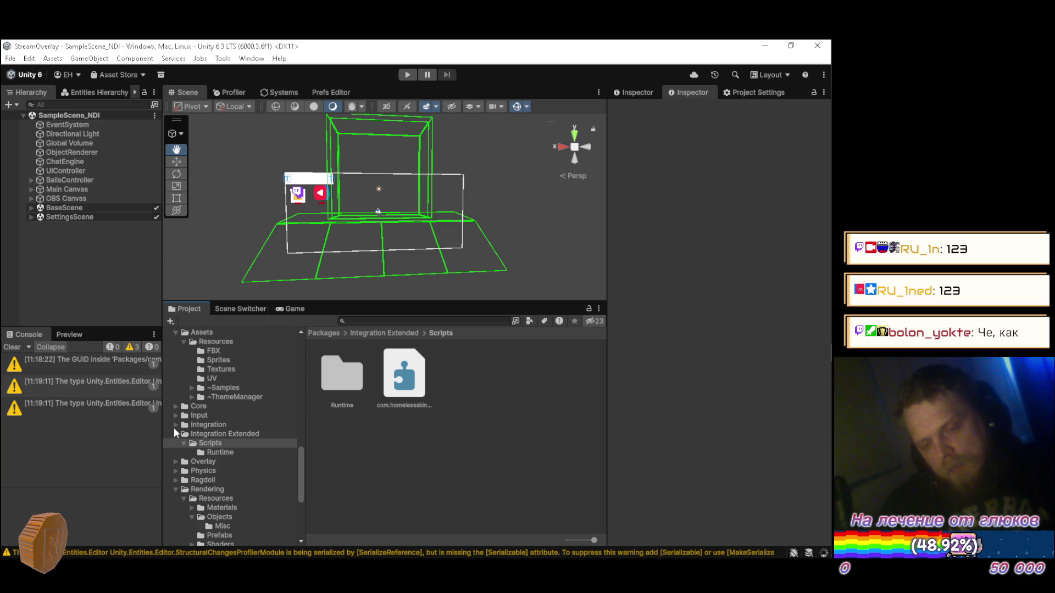
- Open the Integration package's Scripts/Runtime folder and inspect the ChatManager script
click(176, 425)
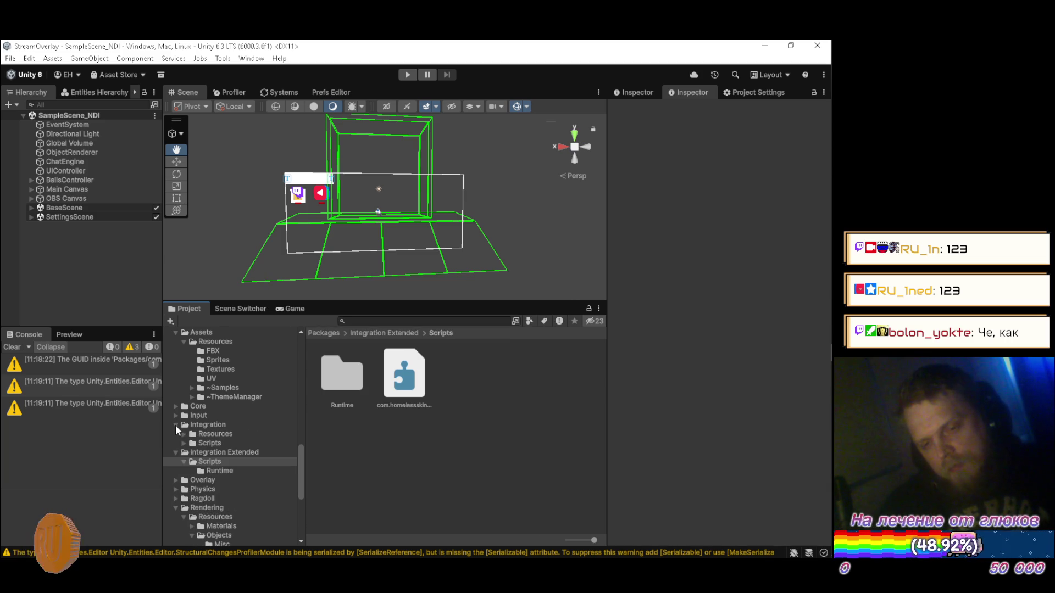
click(184, 443)
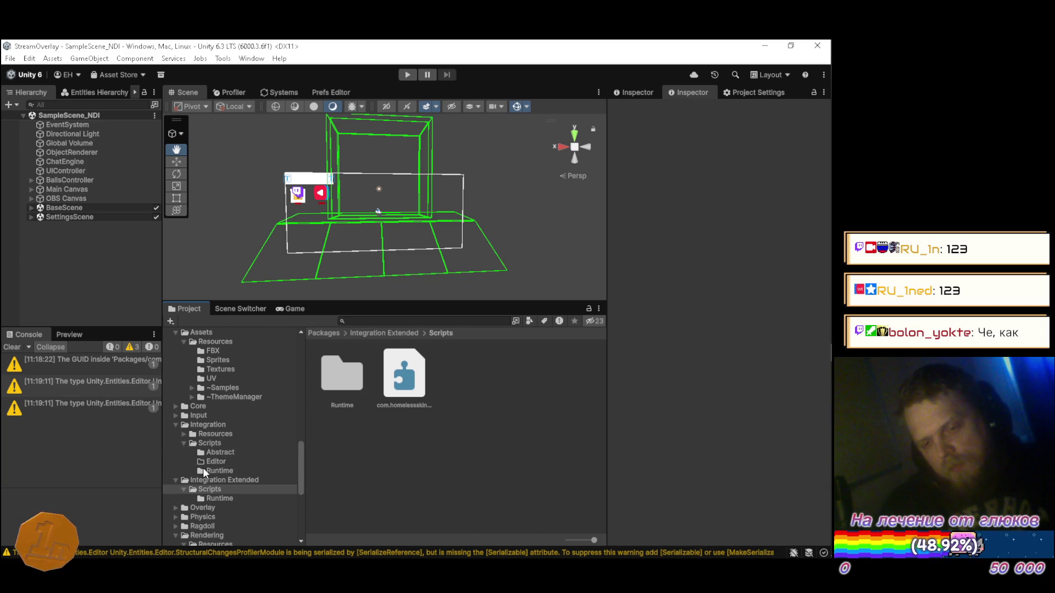
click(203, 470)
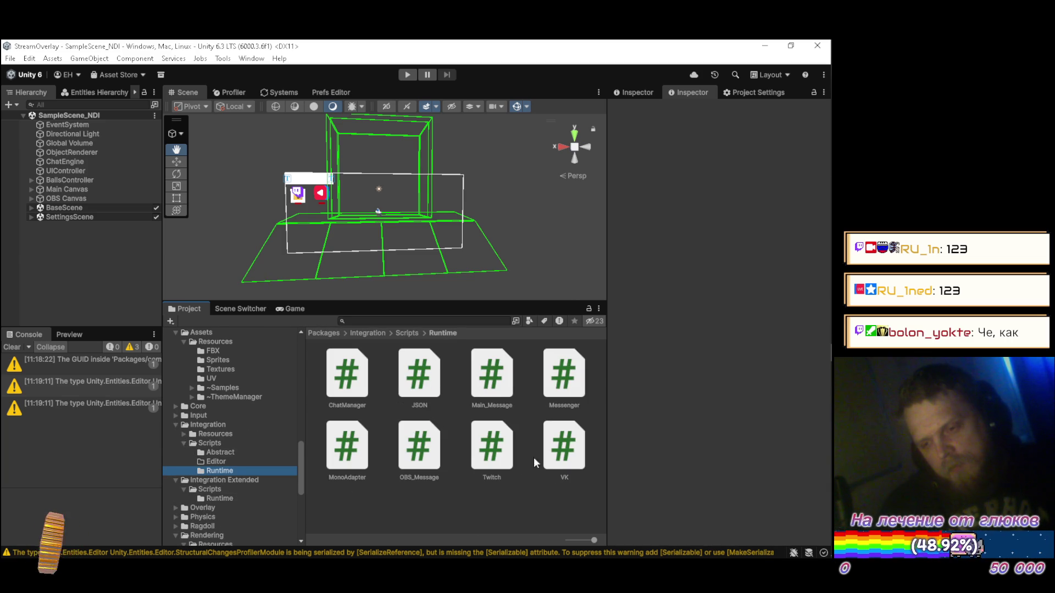
click(354, 386)
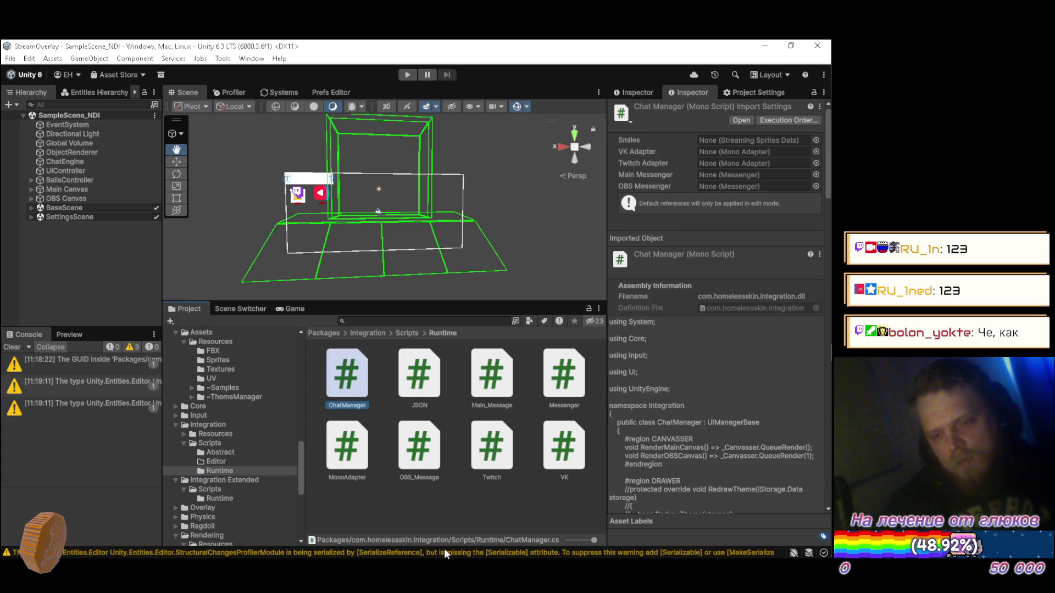
- Look through the MultiChat and Overlay script folders, then return to Integration Runtime
scroll(238, 406, up, 4)
scroll(236, 402, up, 6)
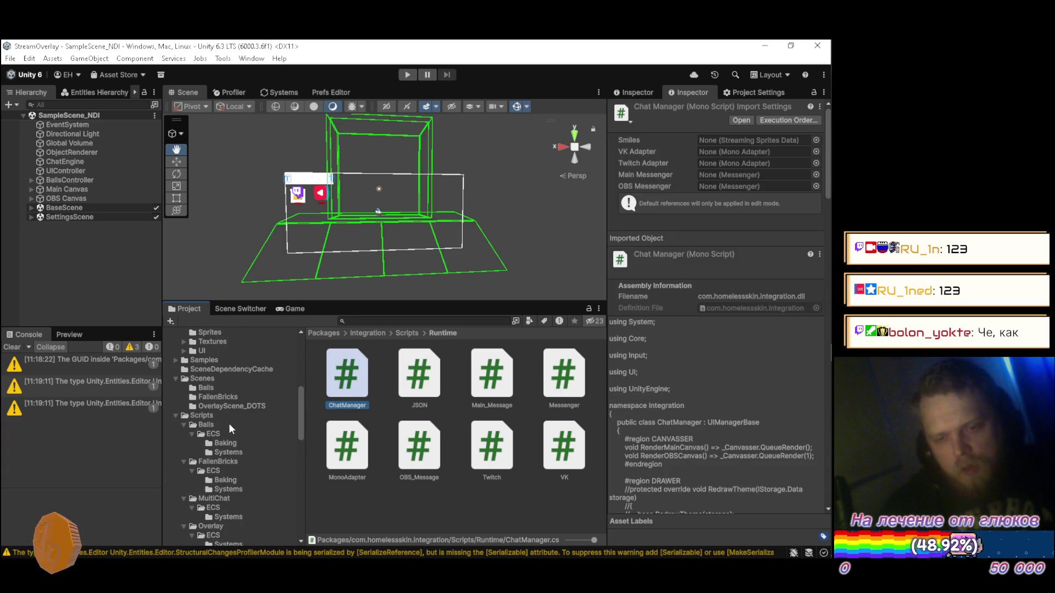
scroll(213, 496, down, 1)
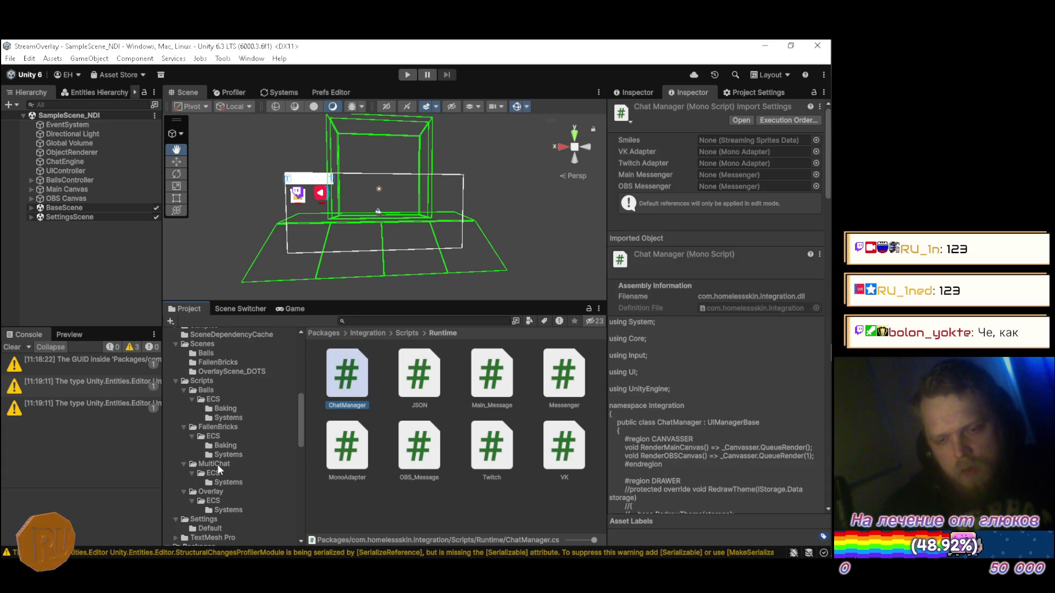
click(217, 464)
click(218, 492)
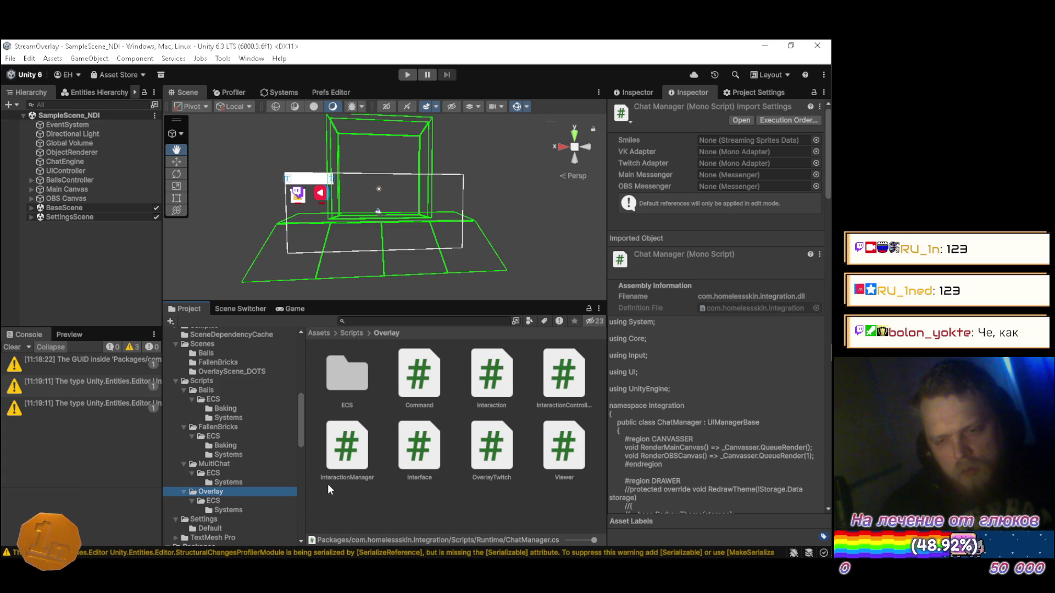
scroll(200, 448, down, 7)
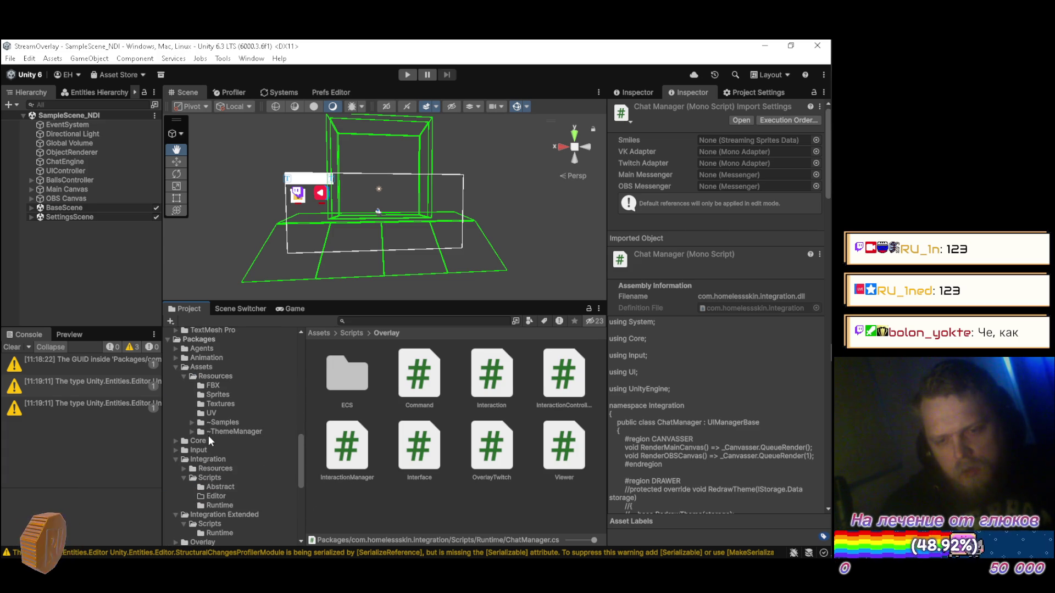
scroll(220, 450, down, 2)
click(220, 435)
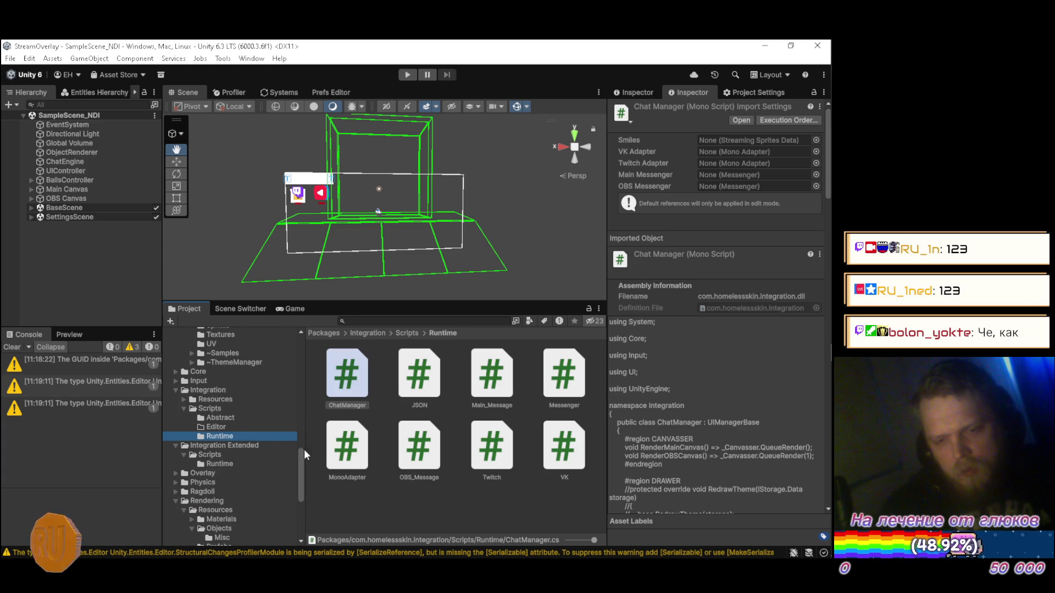
- Rename the ChatManager script to IntegrationManager
click(345, 391)
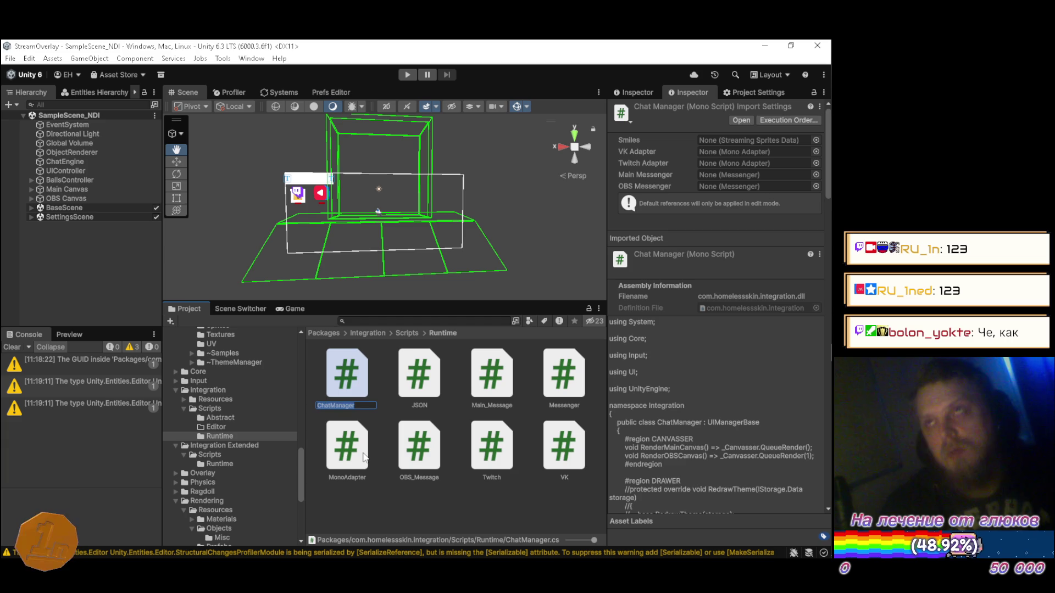
key(Left)
key(Left)
key(Left)
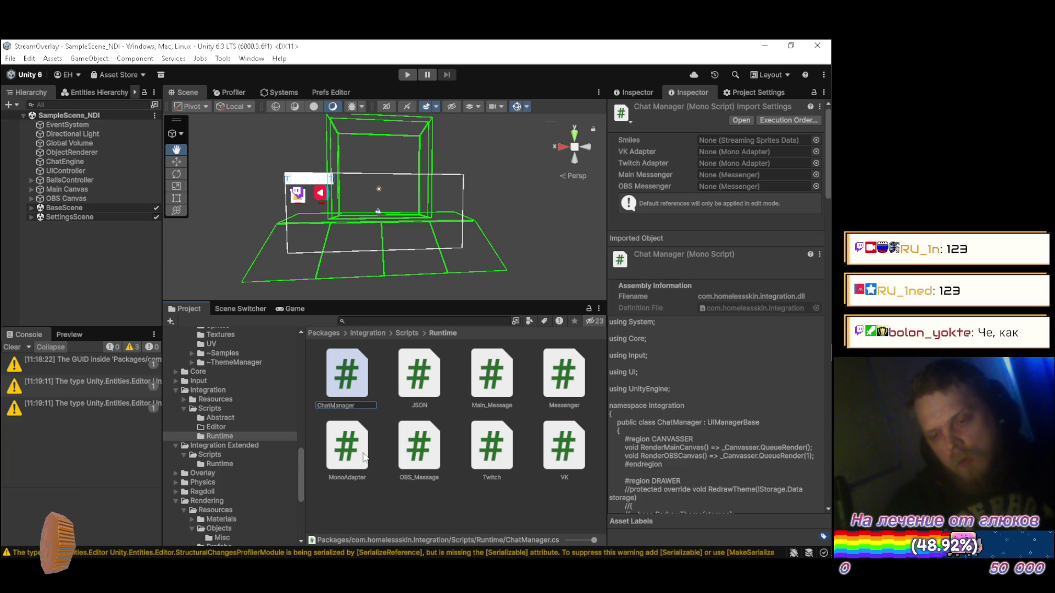
key(BackSpace)
key(BackSpace)
key(BackSpace)
text(Integ)
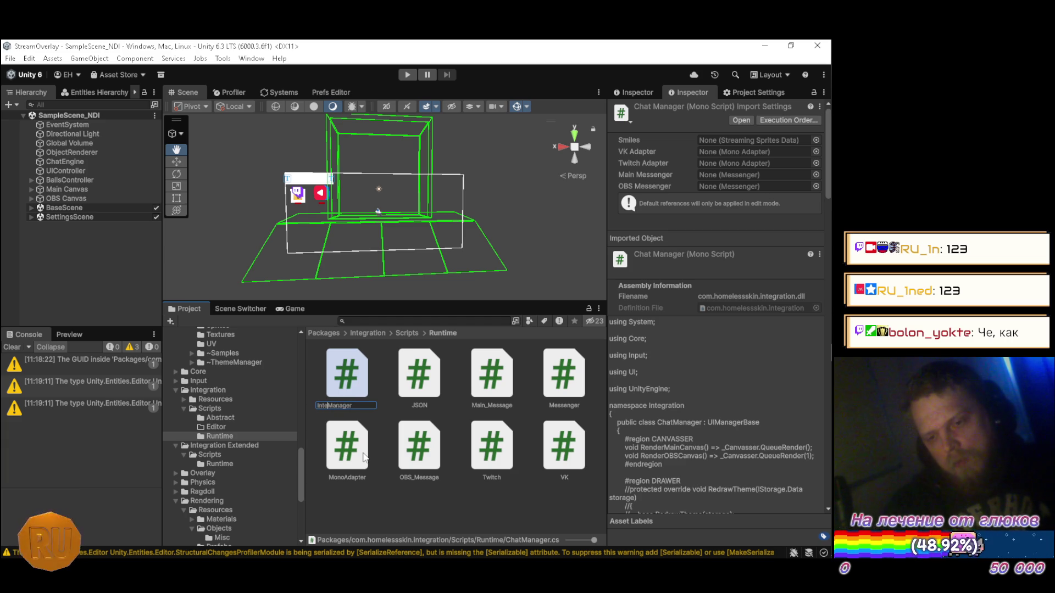
text(ration)
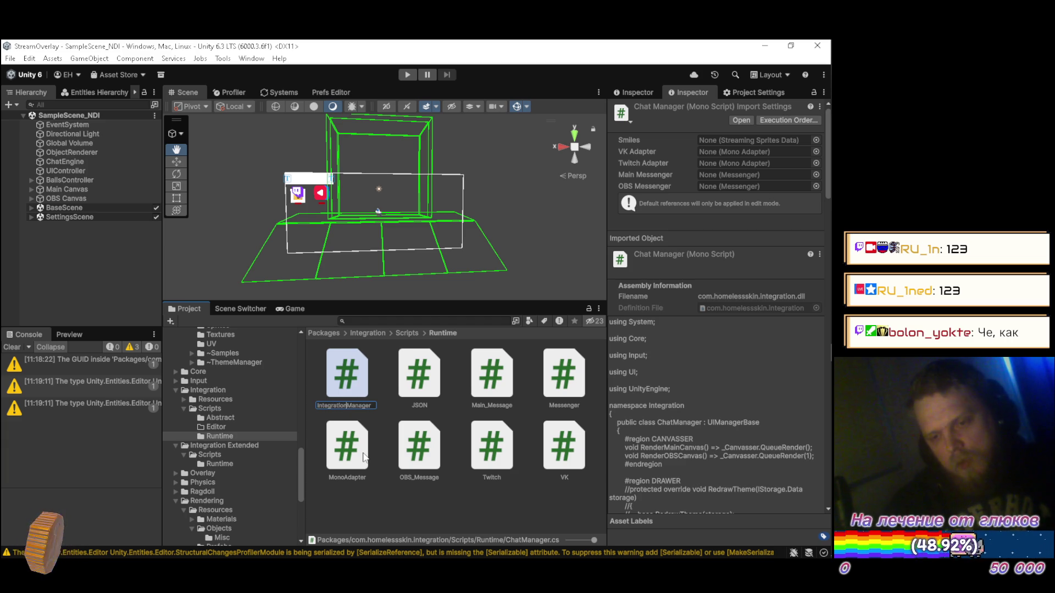
key(Return)
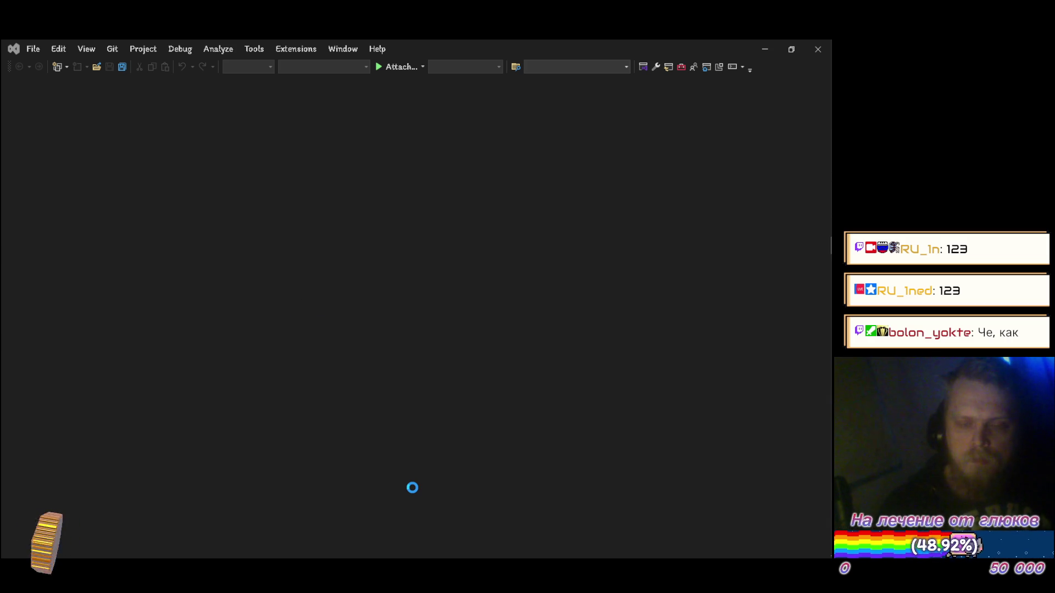
- Peek at the hidden system tray icons while Visual Studio loads the solution
mouse_move(832, 352)
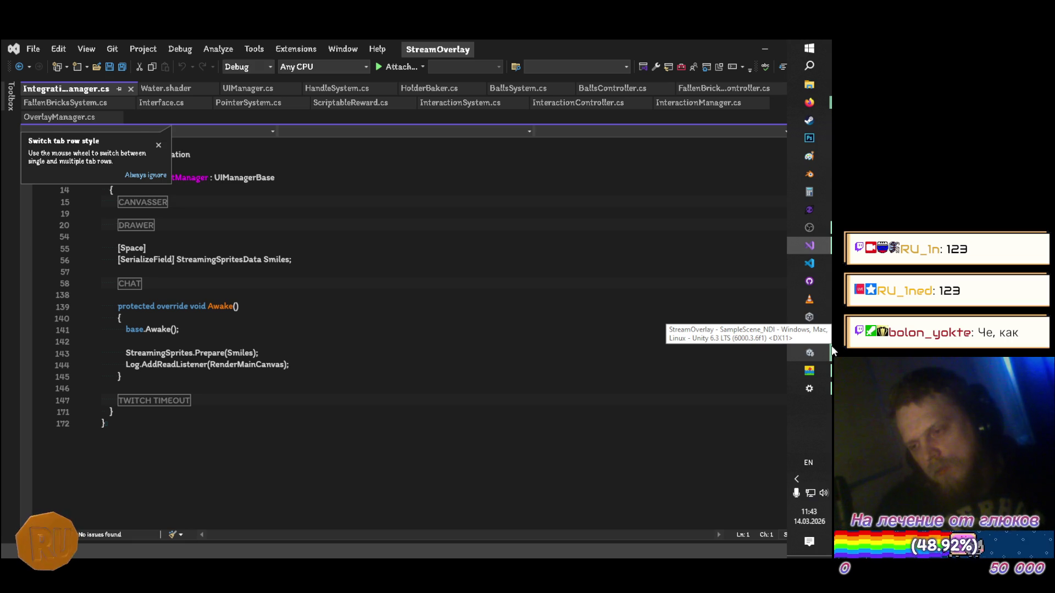
click(797, 480)
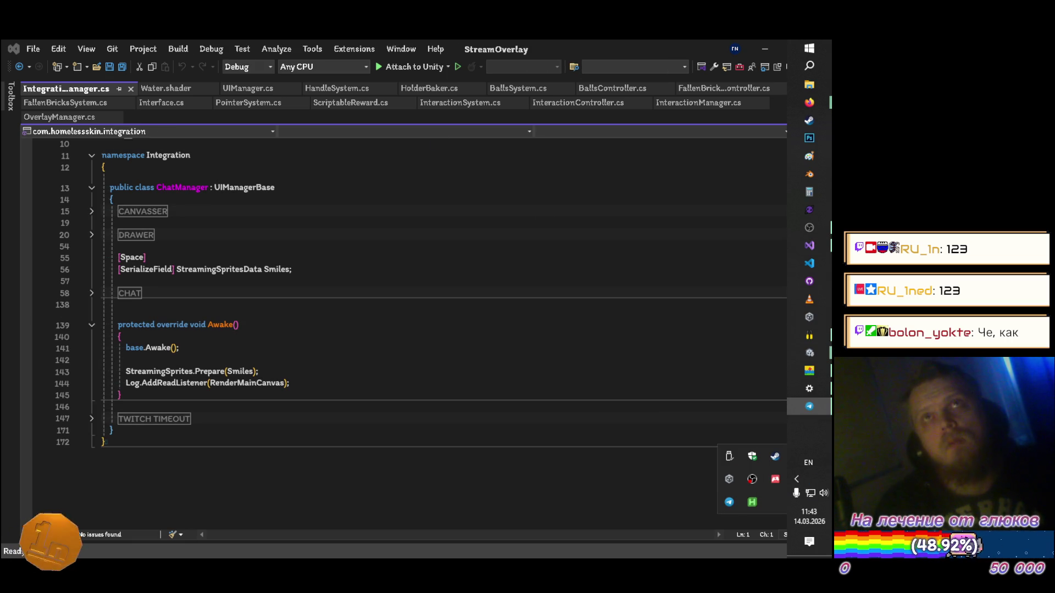
key(Escape)
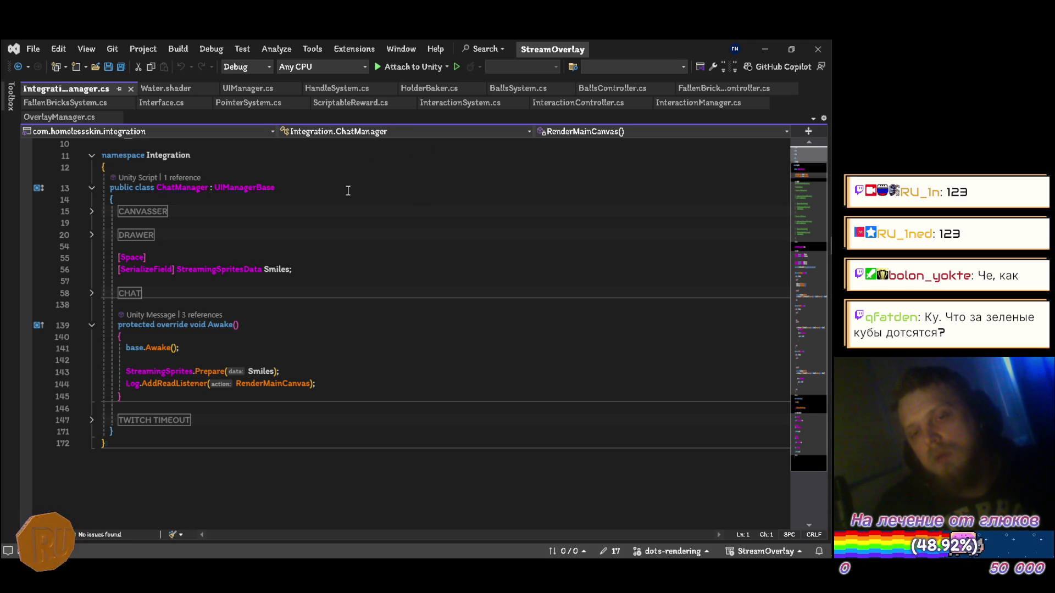
- Place the caret on IntegrationManager.cs's namespace line and return to Unity
click(219, 156)
scroll(226, 189, up, 1)
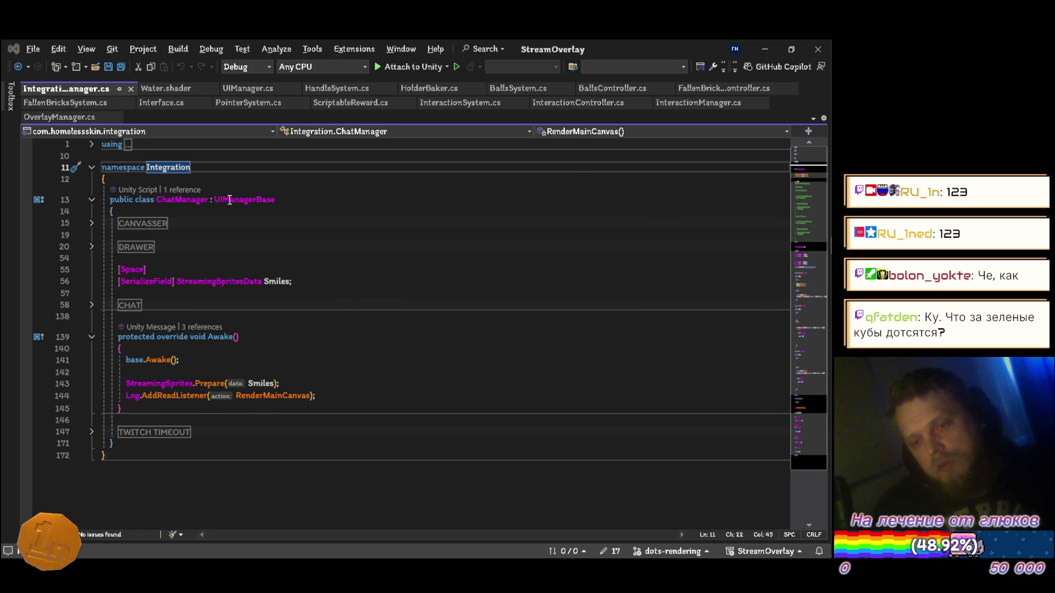
key(alt+Tab)
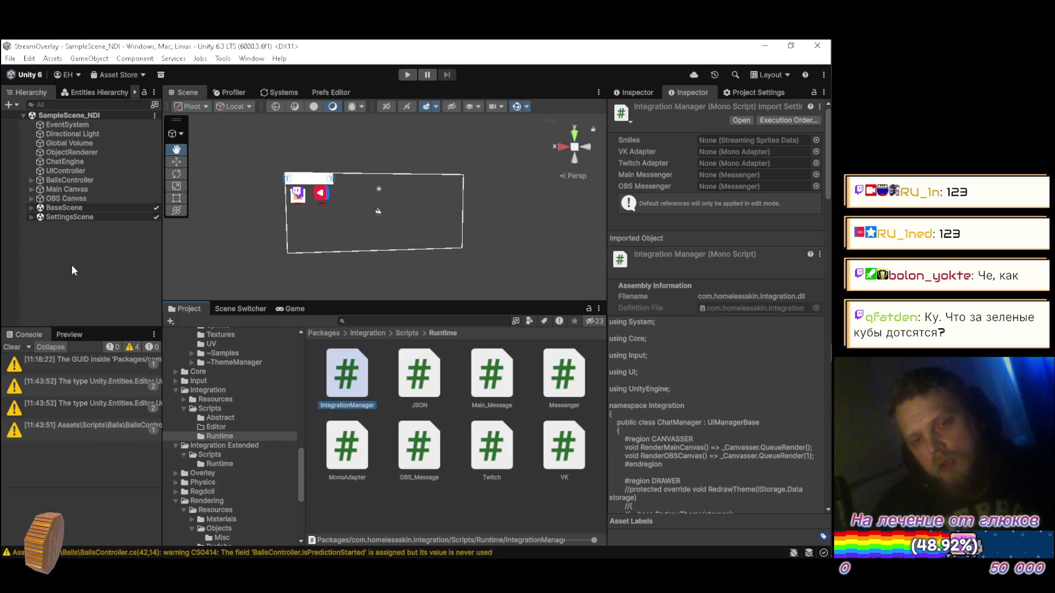
- Toggle PhysicsSettings' Draw Collider Edges off and back on, then save SettingsScene
click(32, 217)
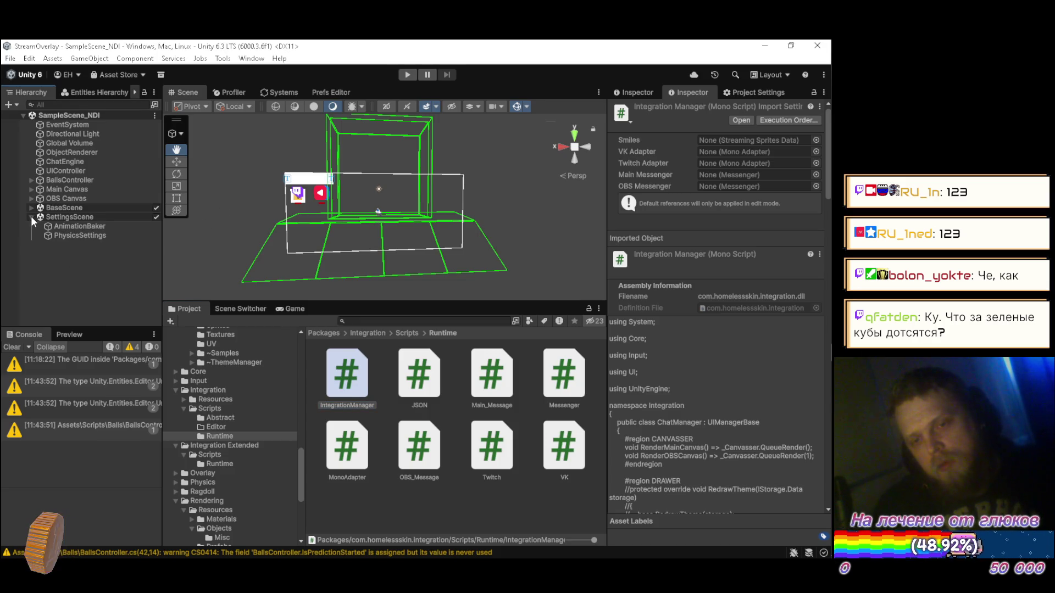
click(71, 235)
click(632, 93)
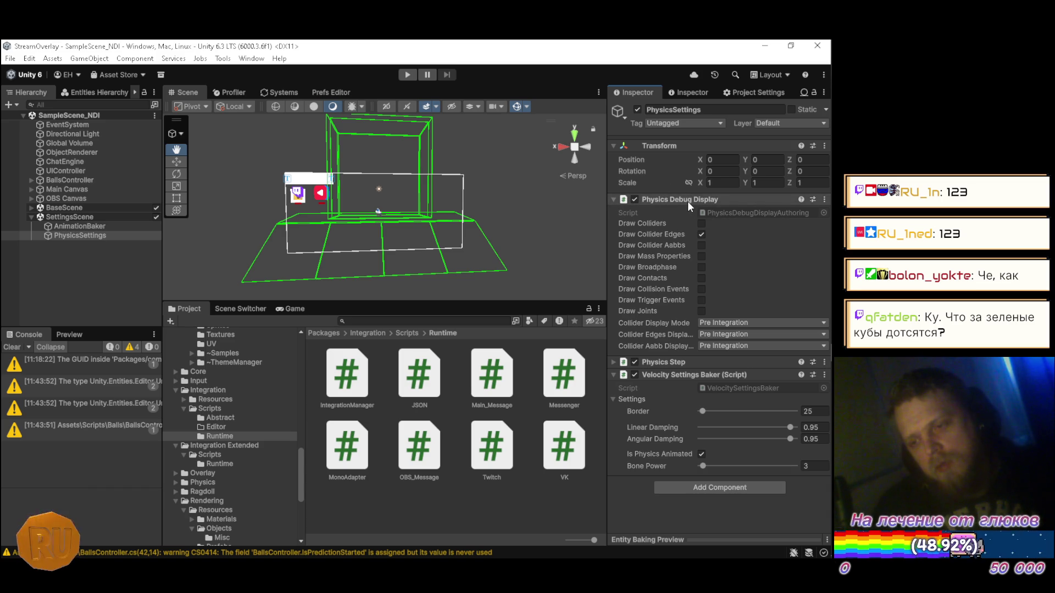
click(701, 235)
click(701, 234)
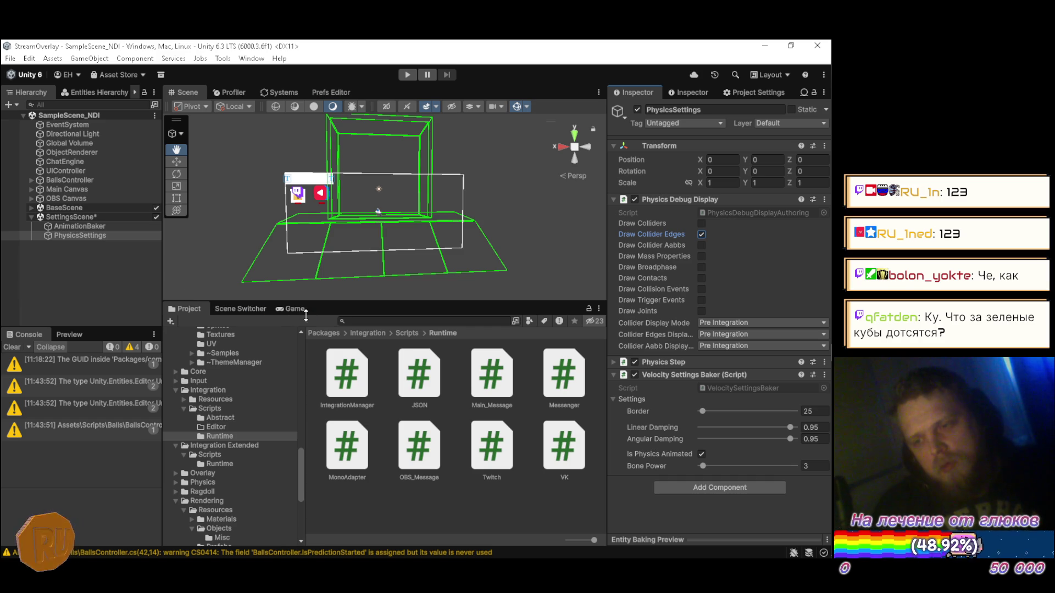
key(ctrl+s)
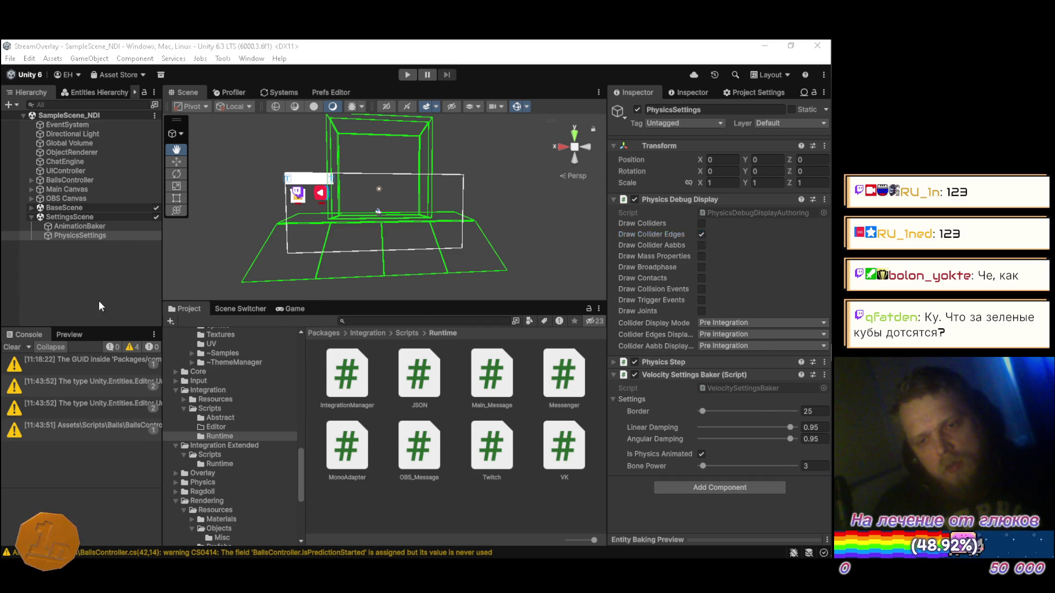
- Switch over to Visual Studio and back to Unity
key(alt+Tab)
key(alt+Tab)
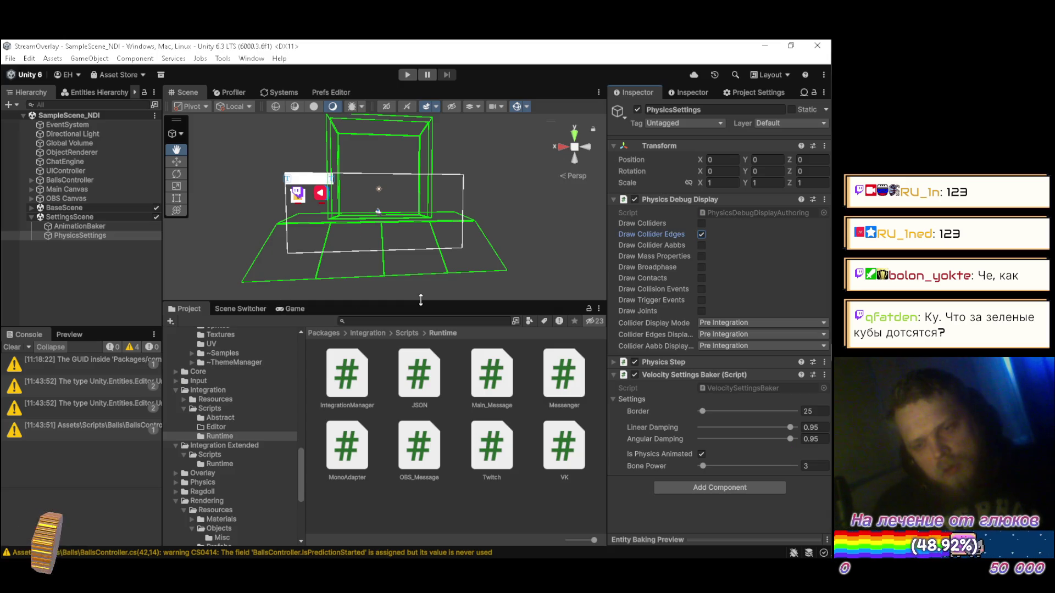
key(alt+Tab)
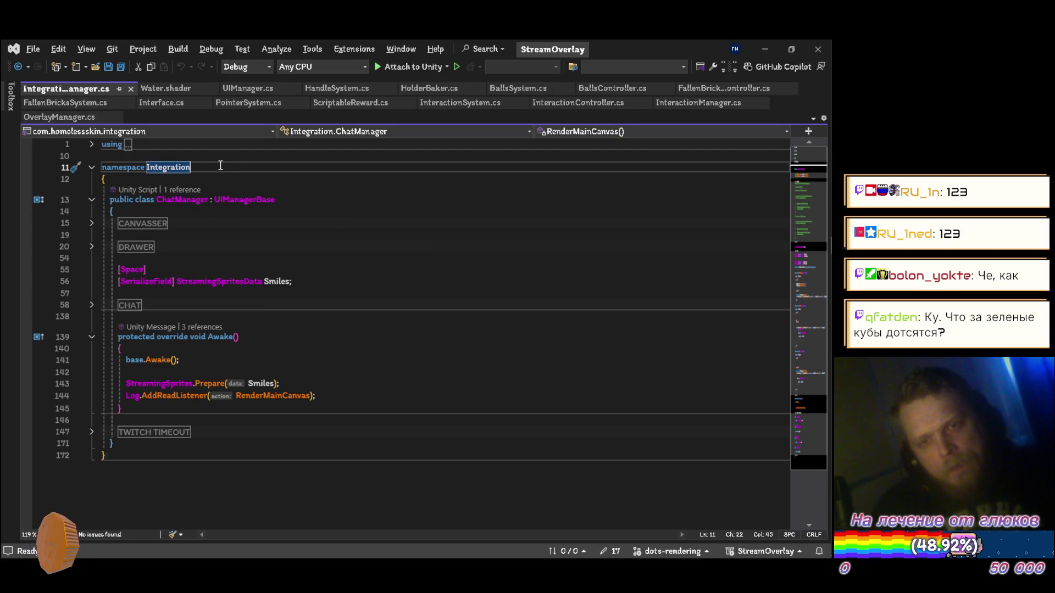
key(alt+Tab)
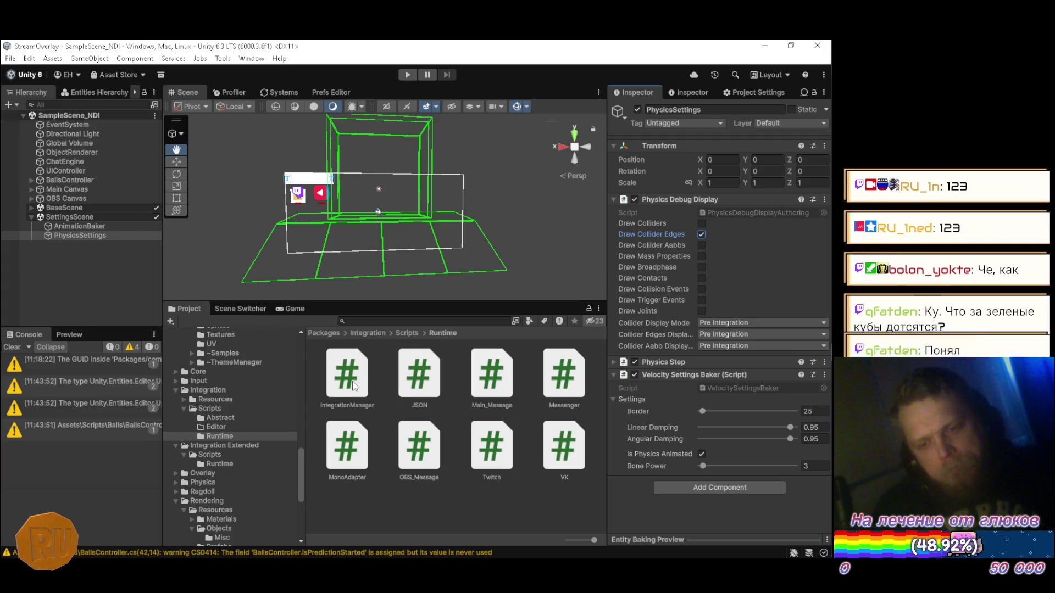
- Begin renaming OverlayManager in the Integration Extended Runtime folder, fixing a typo in the new name
click(219, 464)
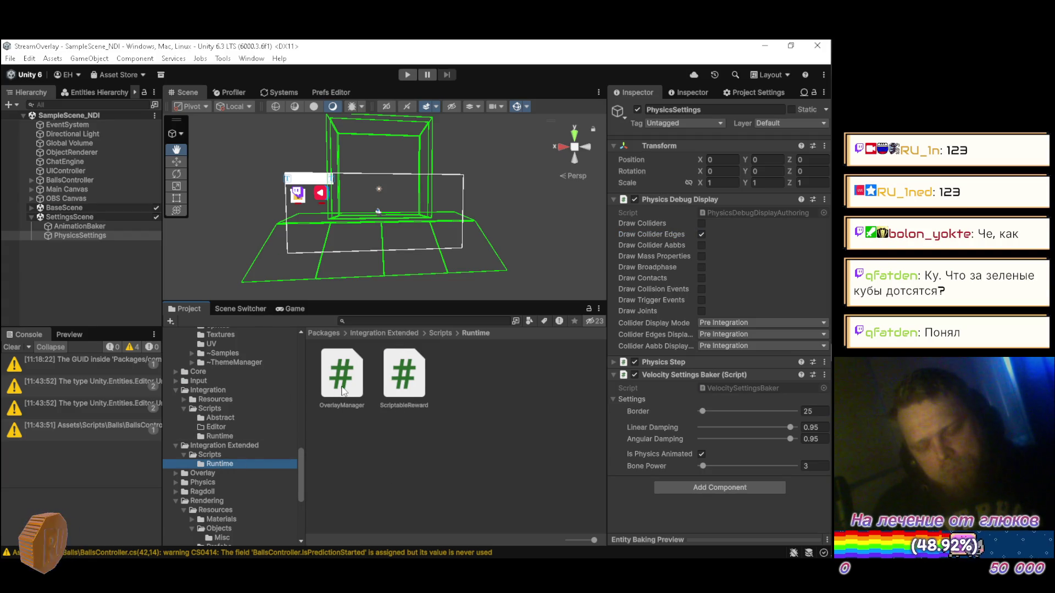
click(342, 385)
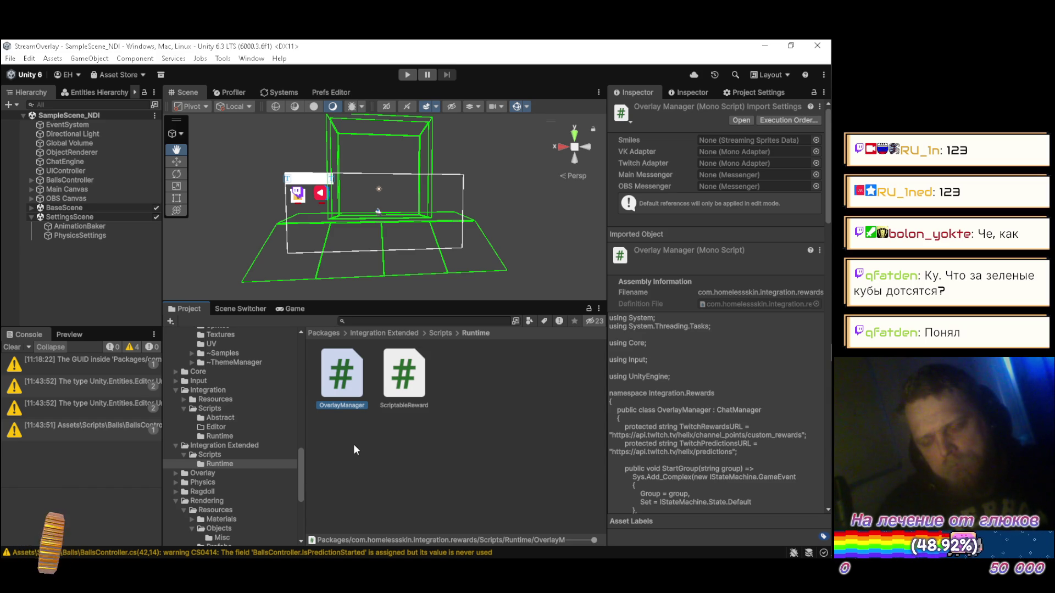
key(F2)
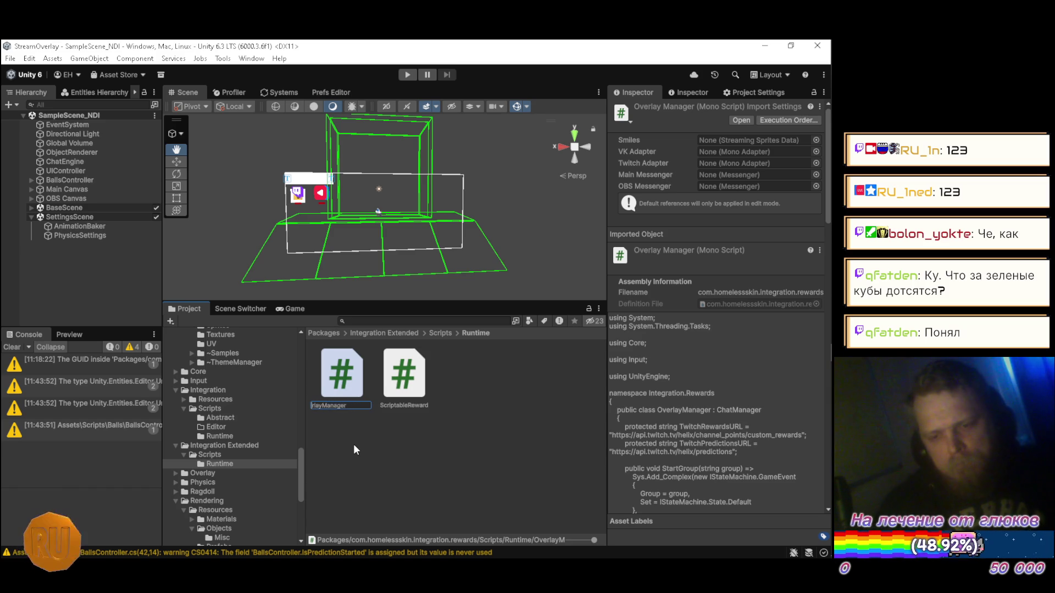
text(Exte)
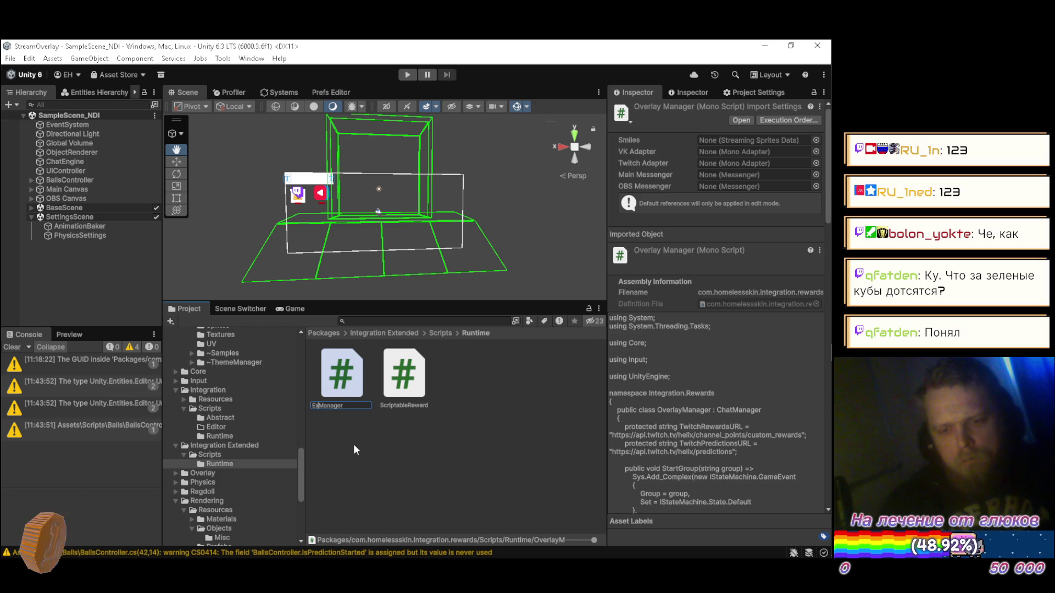
text(nded)
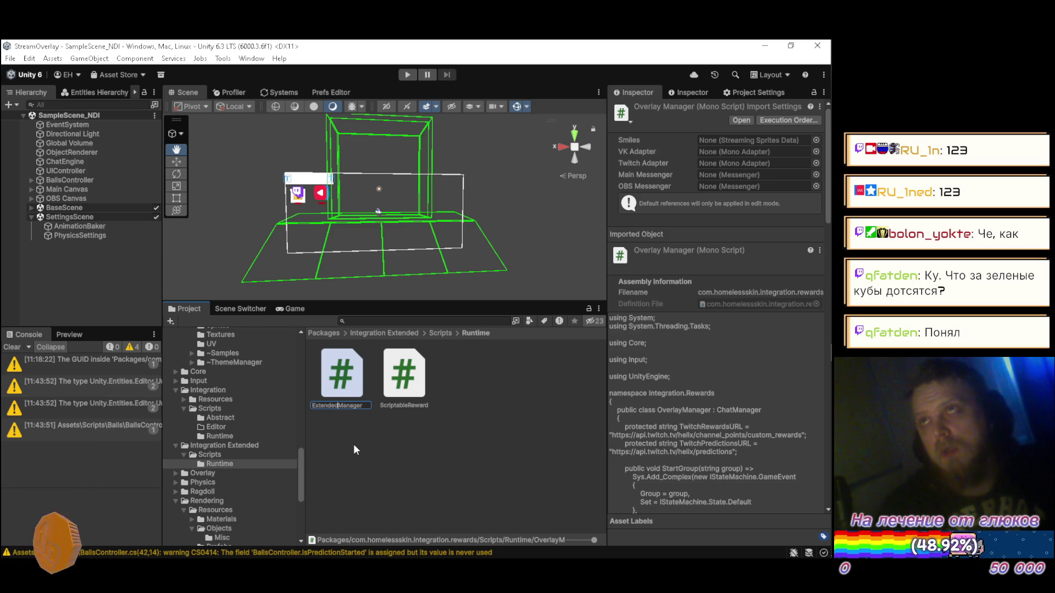
text(INteg)
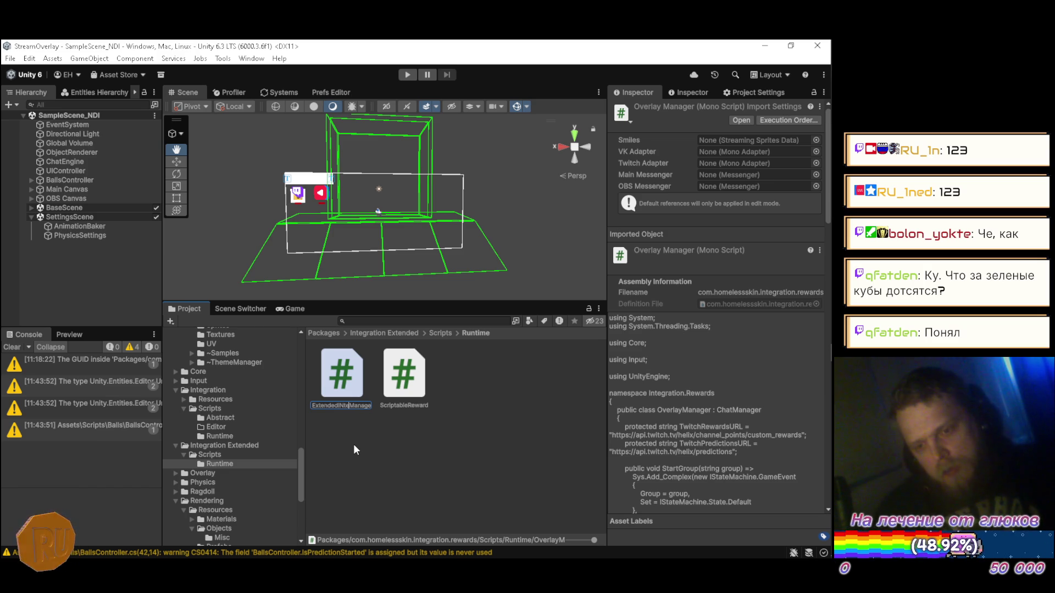
key(BackSpace)
key(BackSpace)
key(BackSpace)
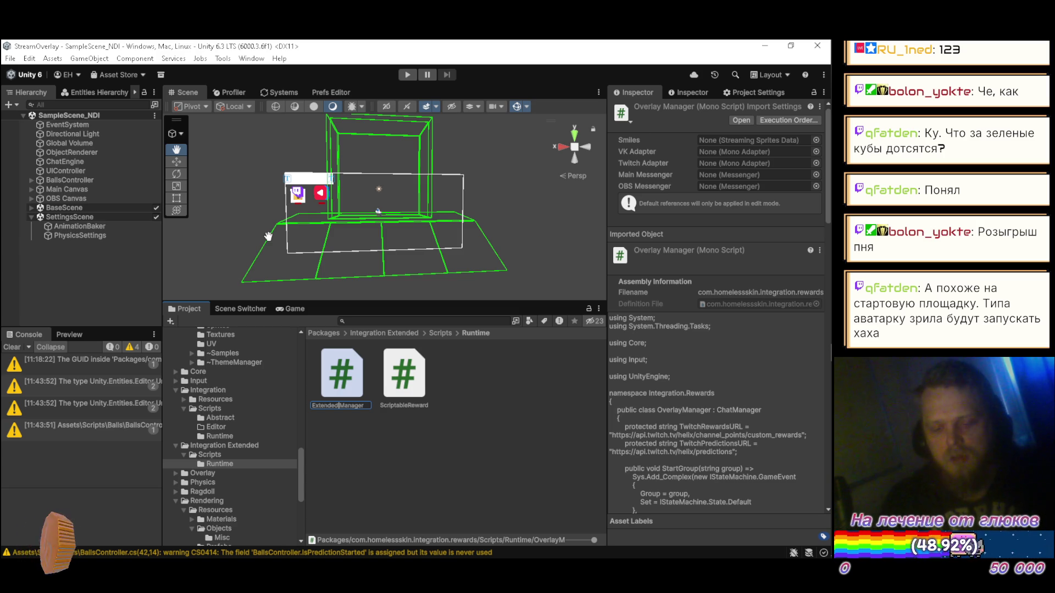
- Complete the ExtendedIntegrationManager name, commit it, and expand BaseScene in the Hierarchy
text(Integratio)
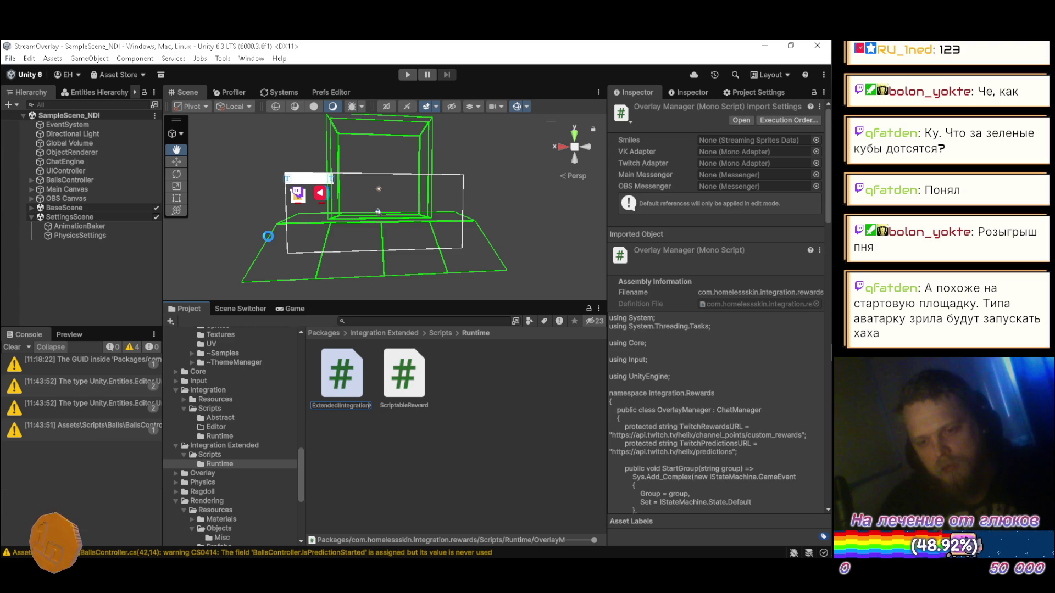
key(Return)
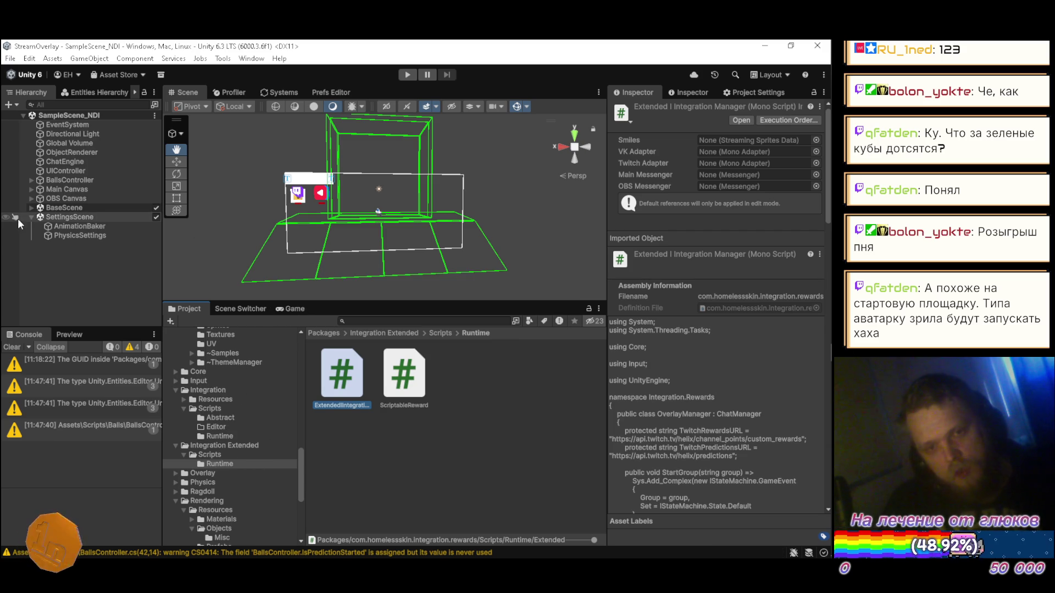
click(31, 208)
- Inspect Tile and Start, enable Renderable_Plane_16x3's Debug Show, and turn off collider edge drawing
click(59, 254)
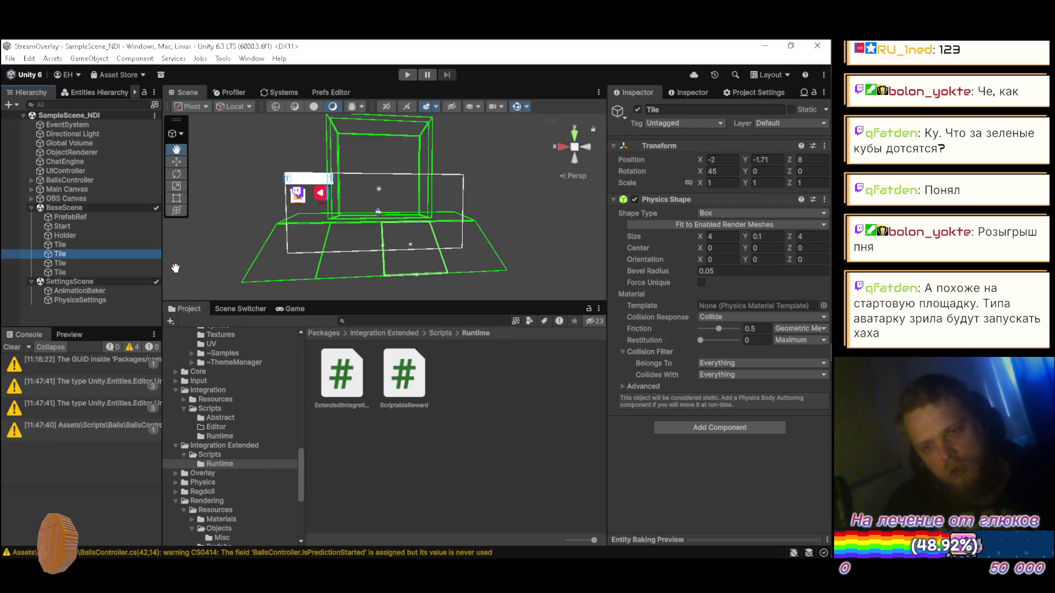
click(64, 226)
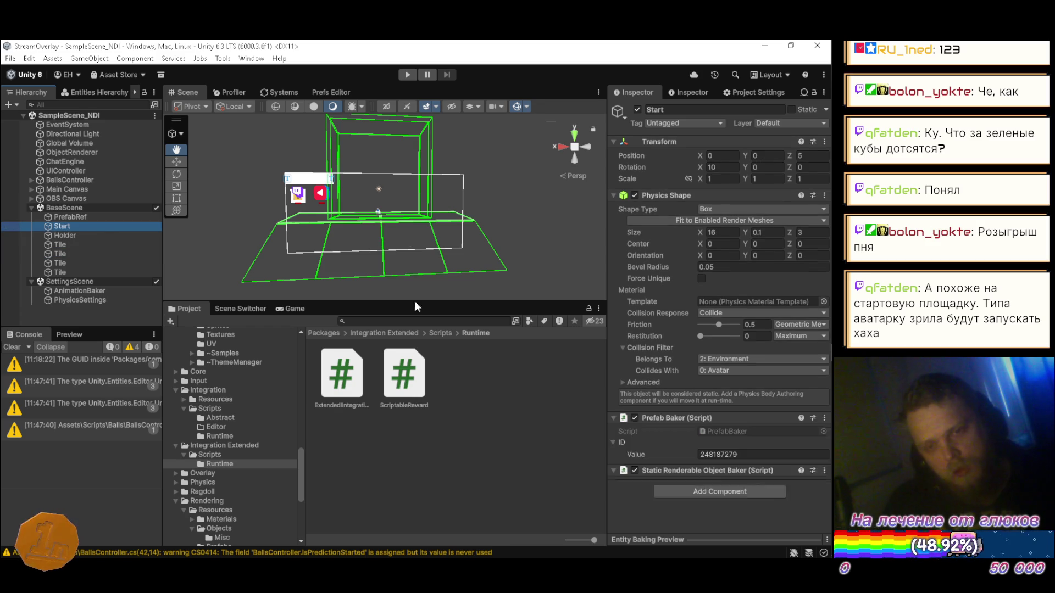
scroll(714, 417, down, 2)
click(729, 458)
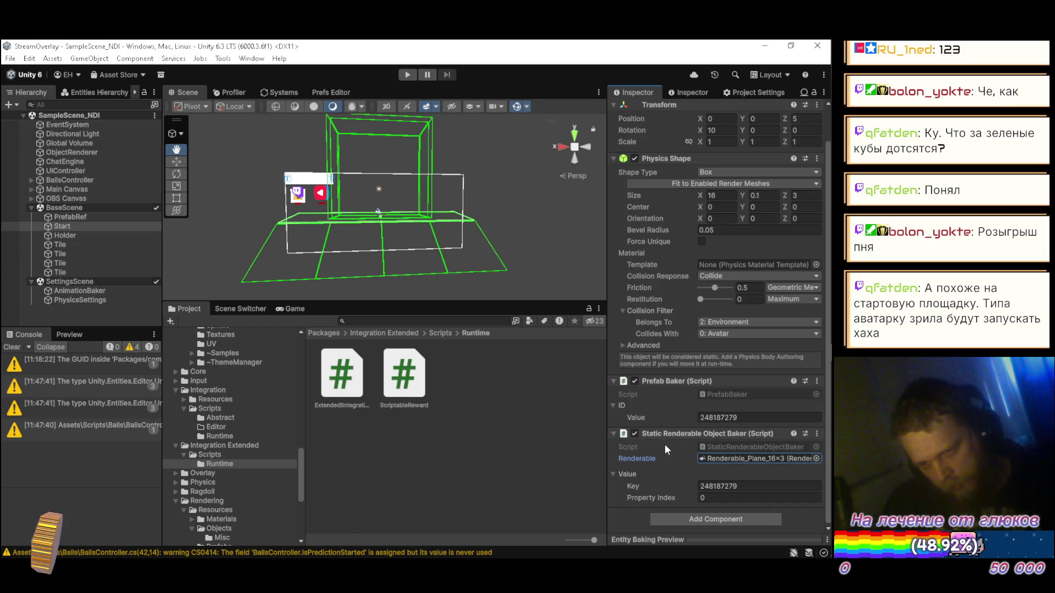
click(427, 509)
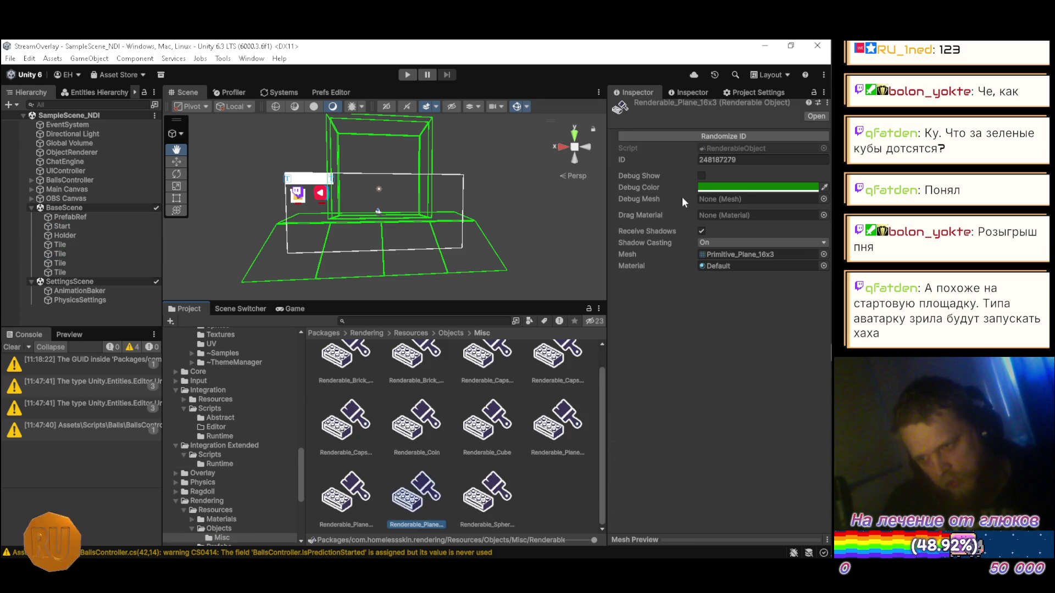
click(702, 177)
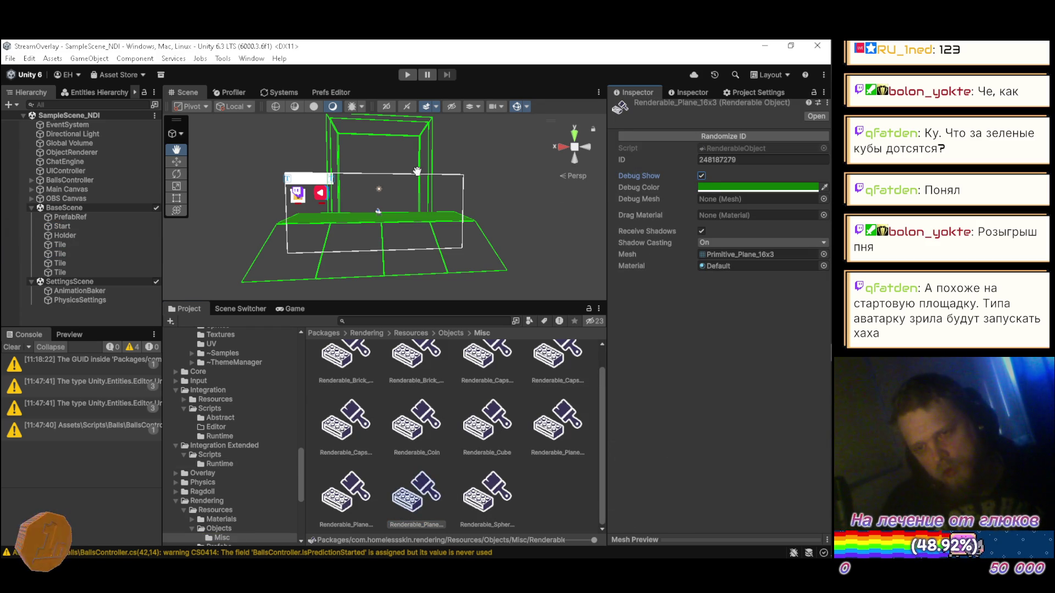
click(78, 300)
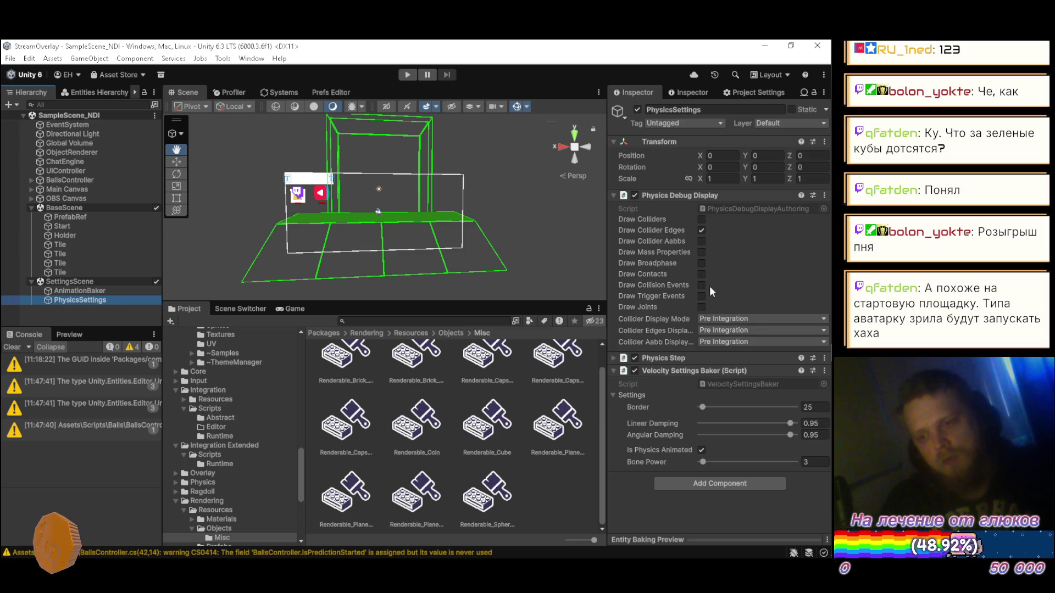
click(701, 230)
- Orbit the scene, then restore collider edges on and the plane's Debug Show off
mouse_move(226, 229)
mouse_down()
mouse_move(320, 219)
mouse_move(492, 273)
mouse_move(496, 234)
mouse_move(461, 273)
mouse_move(340, 298)
mouse_up()
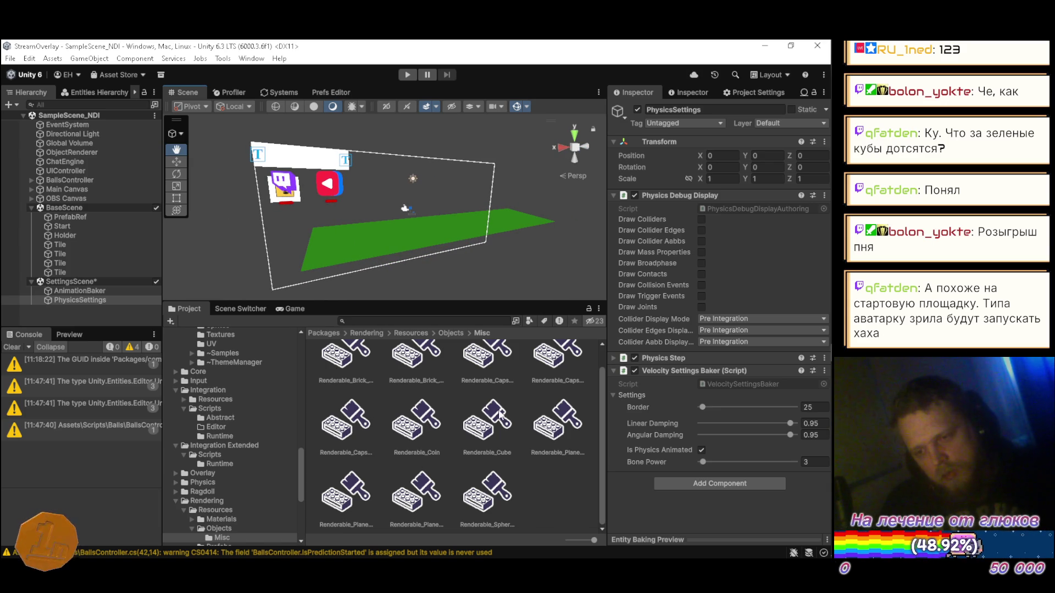
scroll(477, 411, up, 1)
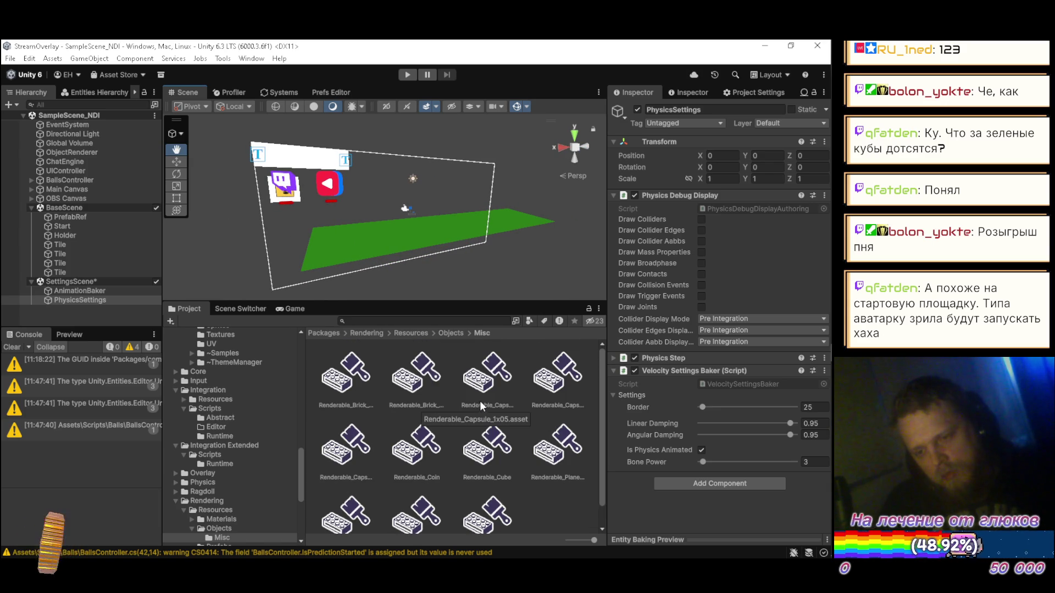
scroll(479, 403, down, 1)
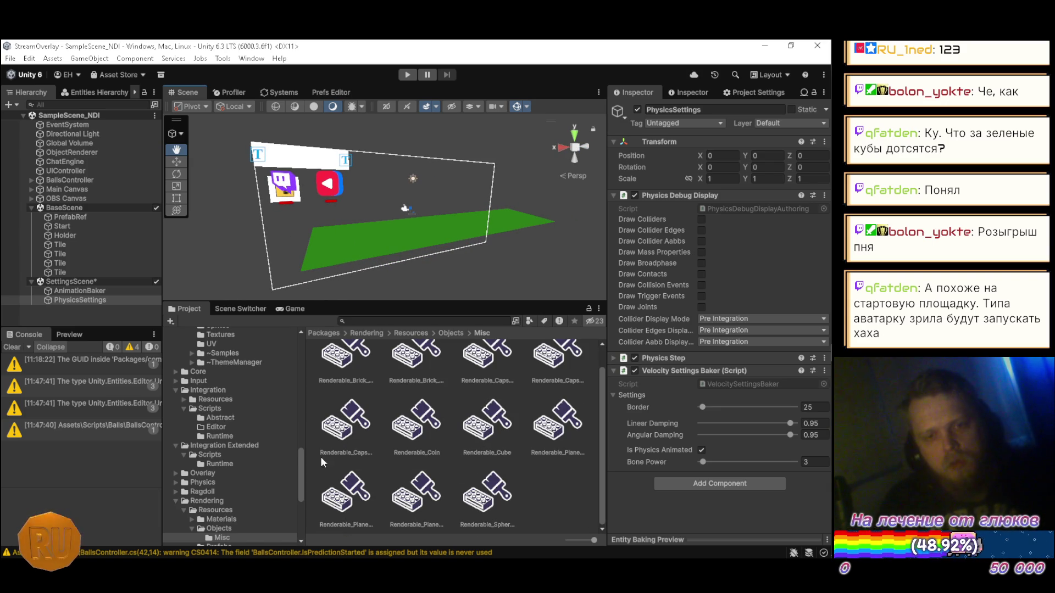
click(701, 231)
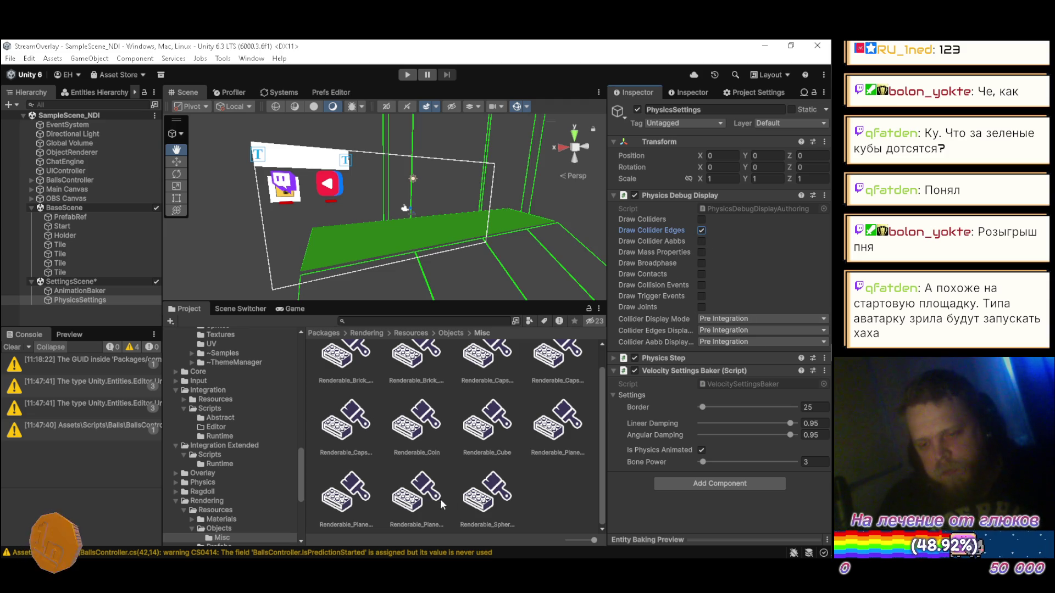
click(416, 492)
click(701, 176)
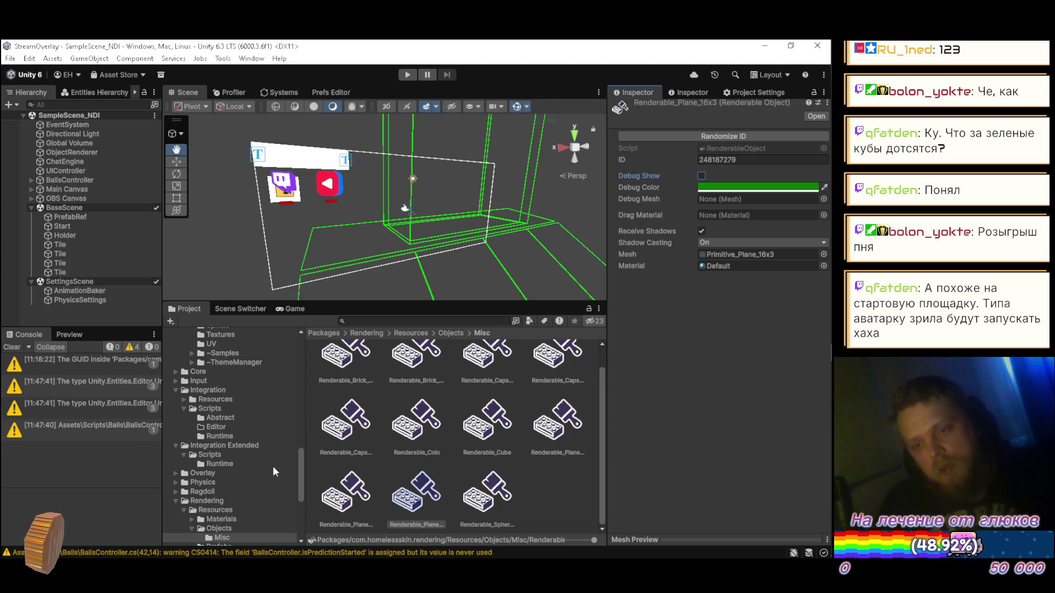
mouse_move(299, 462)
mouse_down()
mouse_move(303, 489)
mouse_move(301, 460)
mouse_up()
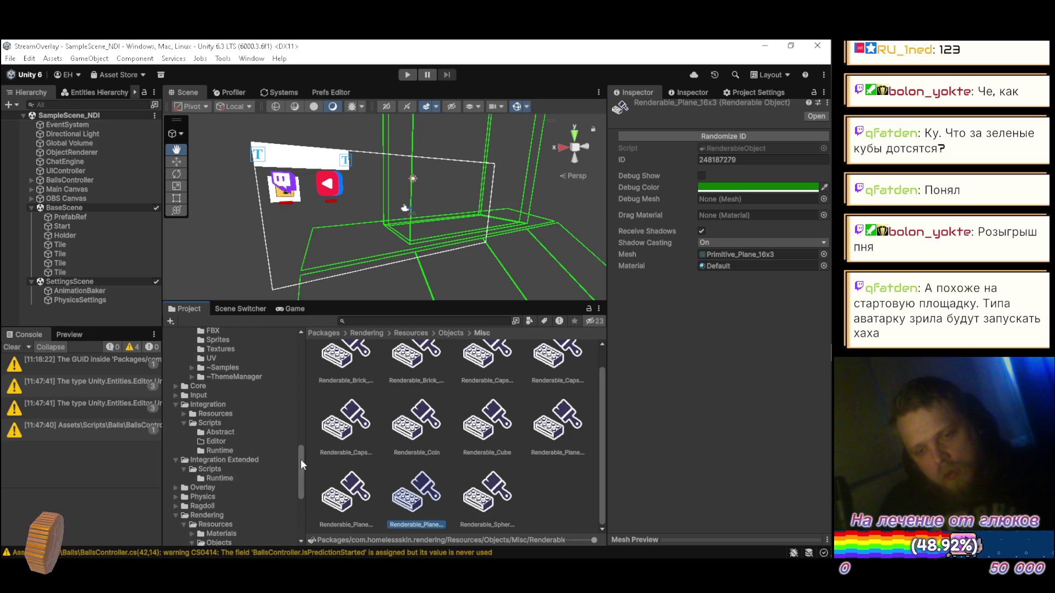
click(230, 479)
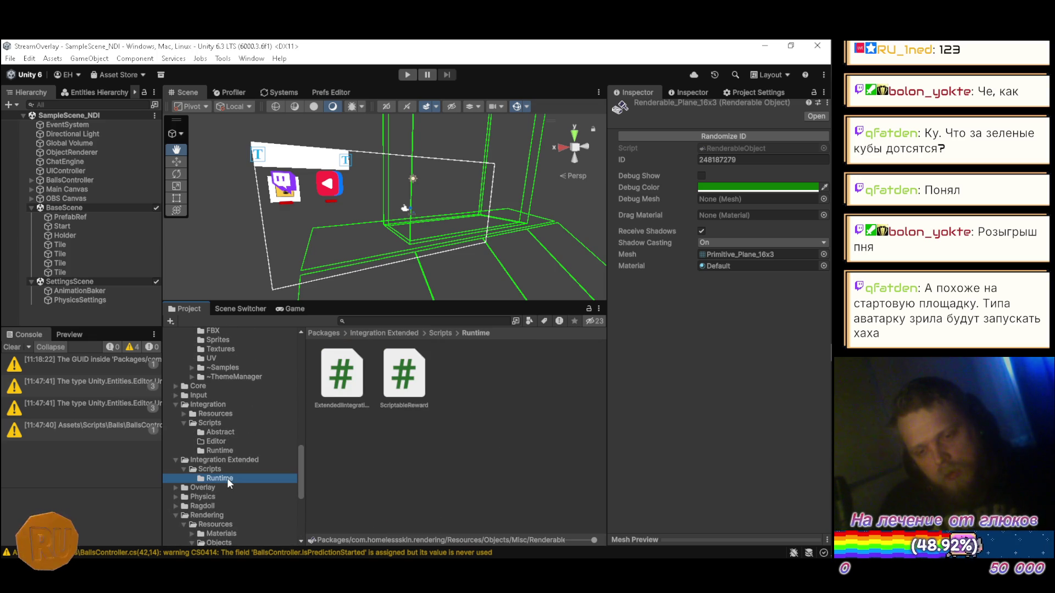
- Open the renamed script in Visual Studio and rename its Rewards namespace to Extended
click(351, 393)
key(F2)
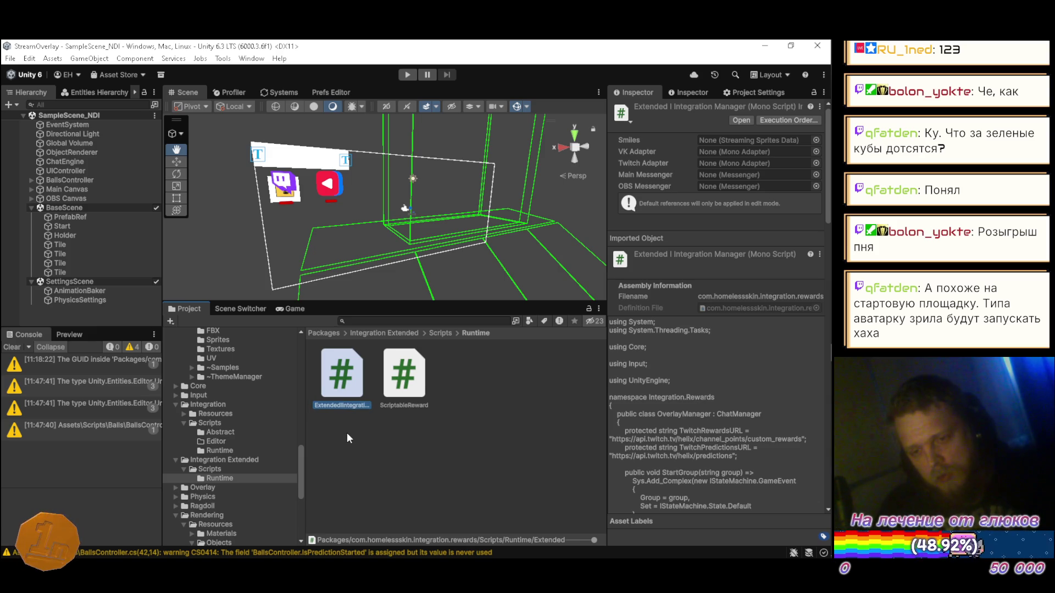
key(Return)
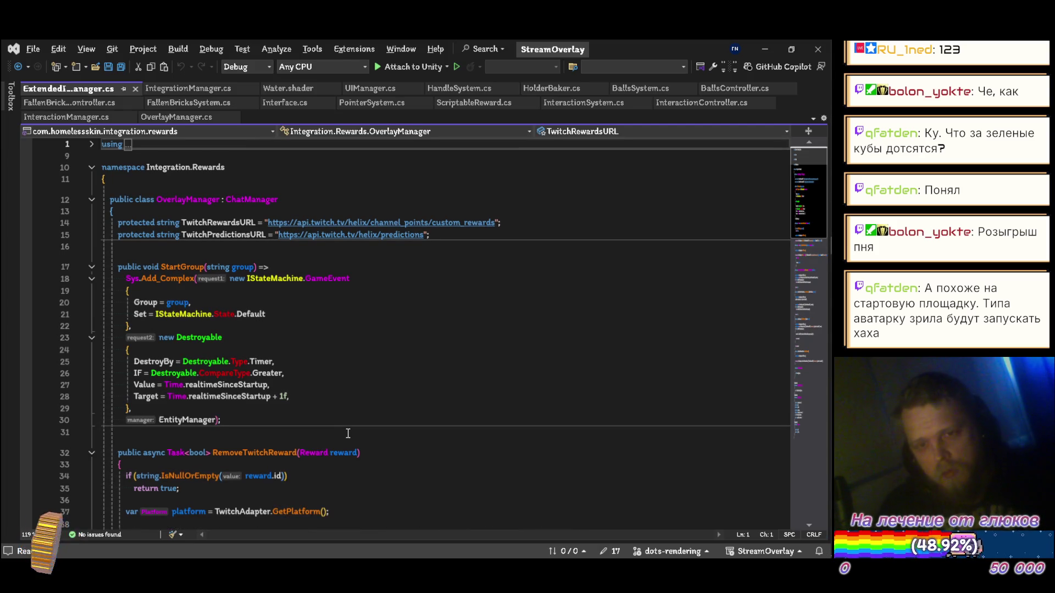
key(Down)
key(End)
key(ctrl+r)
key(ctrl+r)
text(Extended)
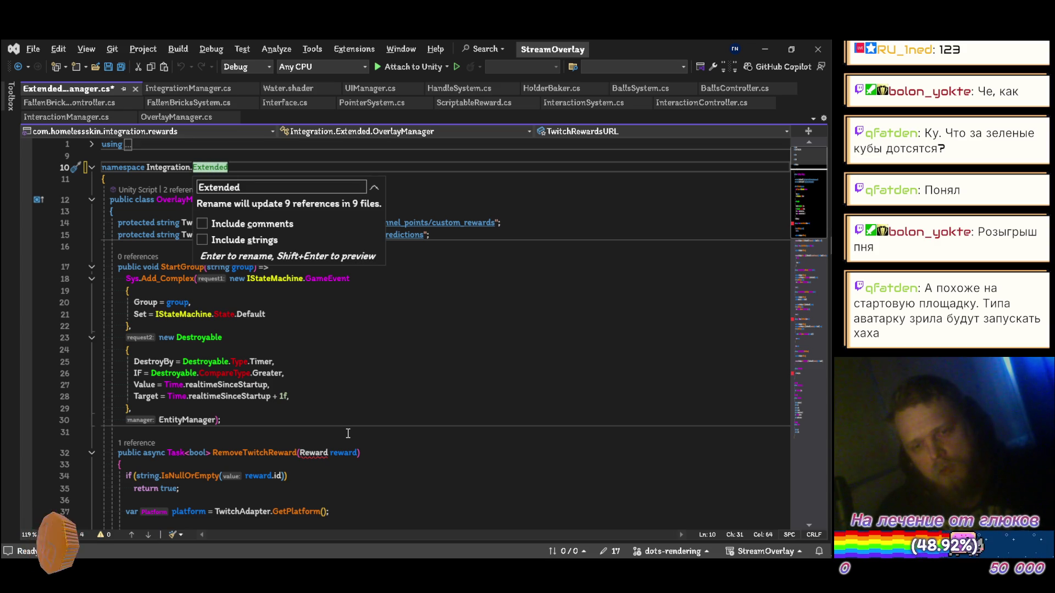
key(Return)
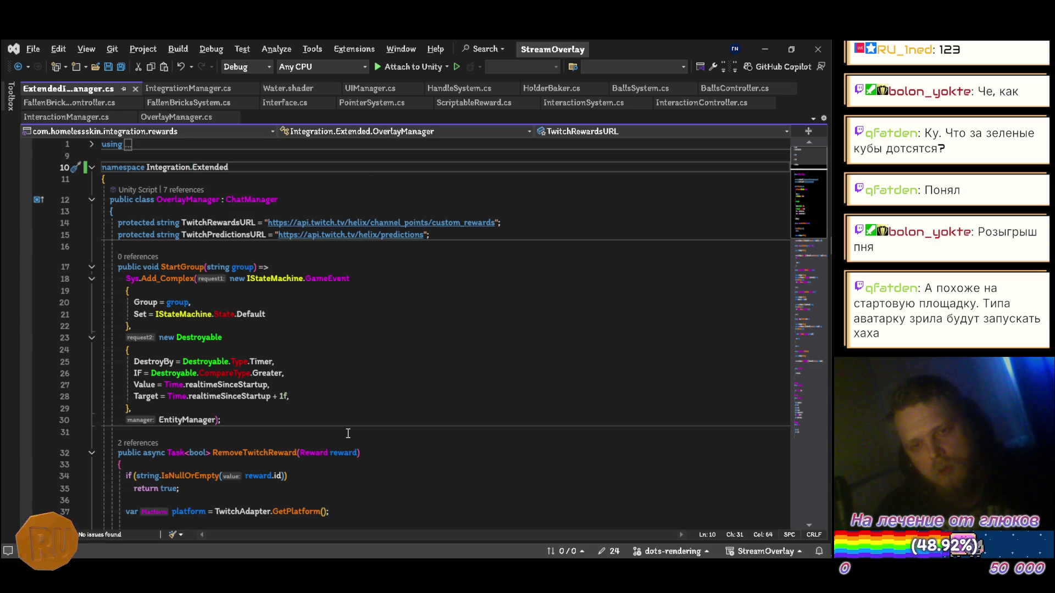
- Rename the class to ExtendedIntegrationManager and save the script
key(Down)
key(Down)
key(ctrl+r)
key(ctrl+r)
text(ExtendedIntegrationManager)
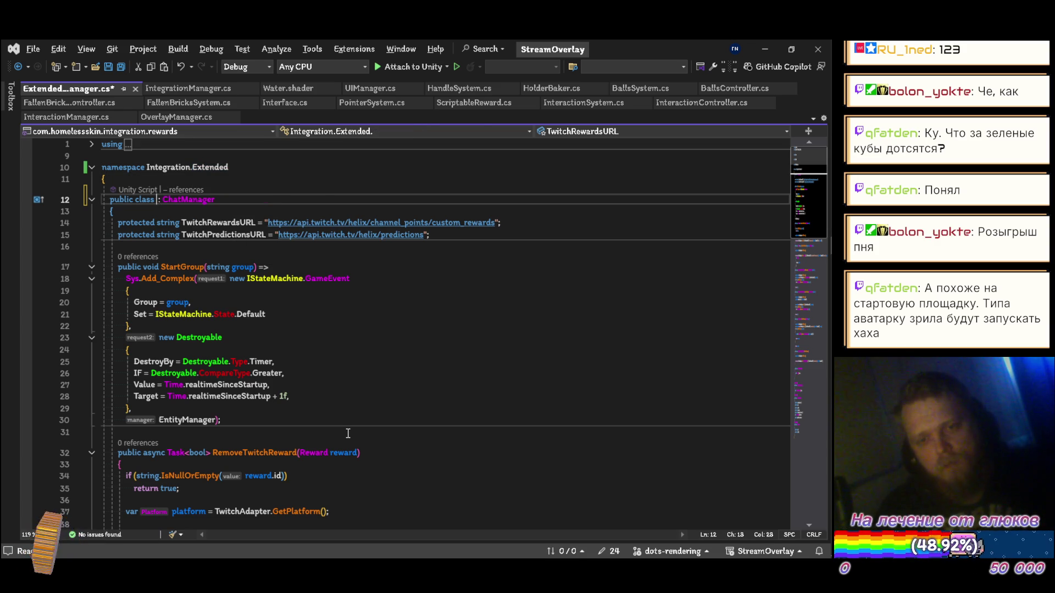
key(ctrl+s)
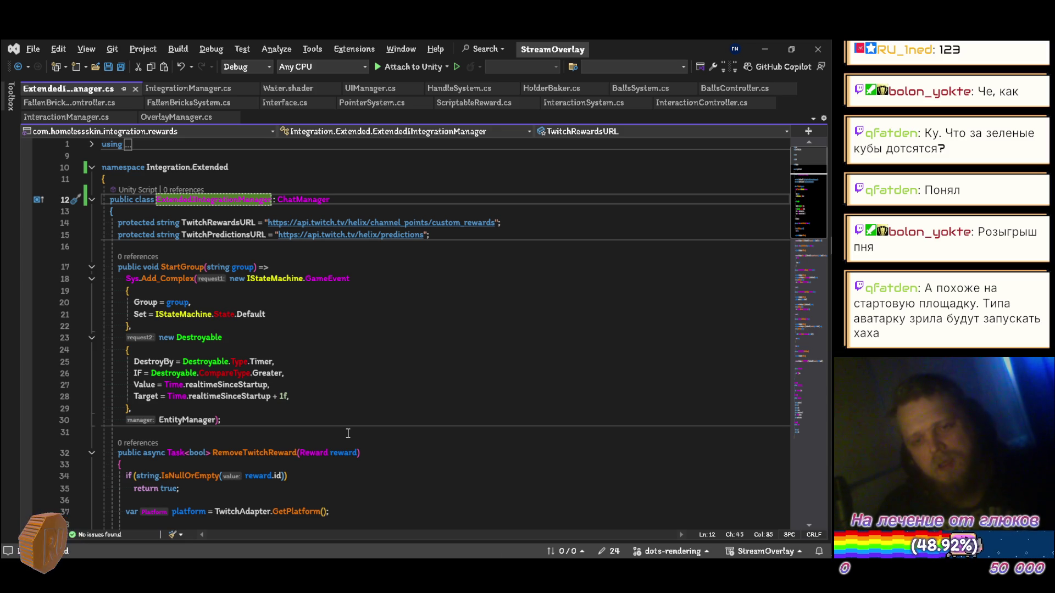
- Collapse the StartGroup, Twitch reward, and prediction methods in the script
click(92, 267)
click(92, 299)
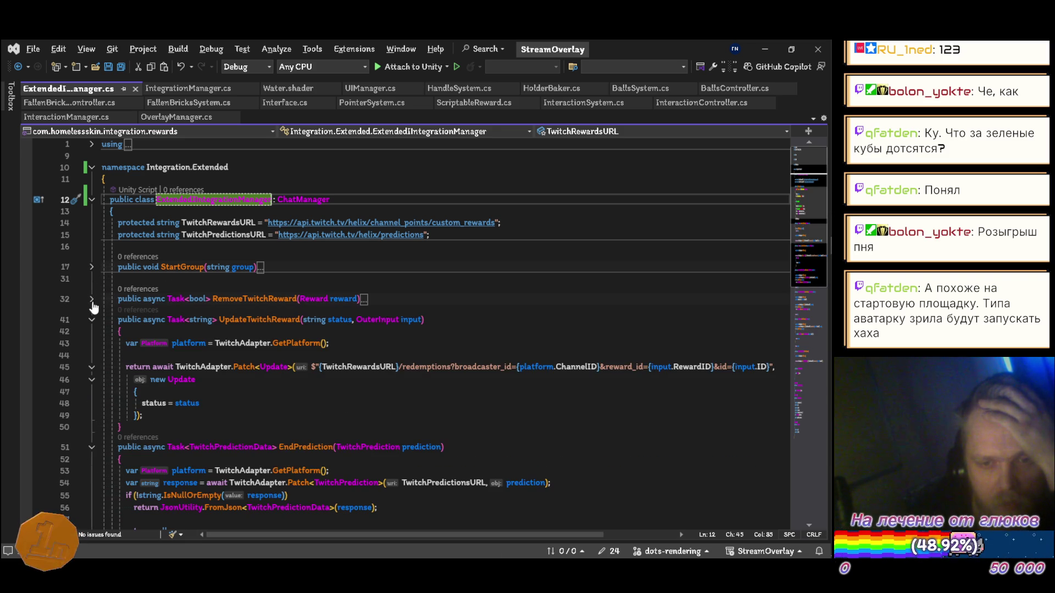
click(92, 319)
click(92, 340)
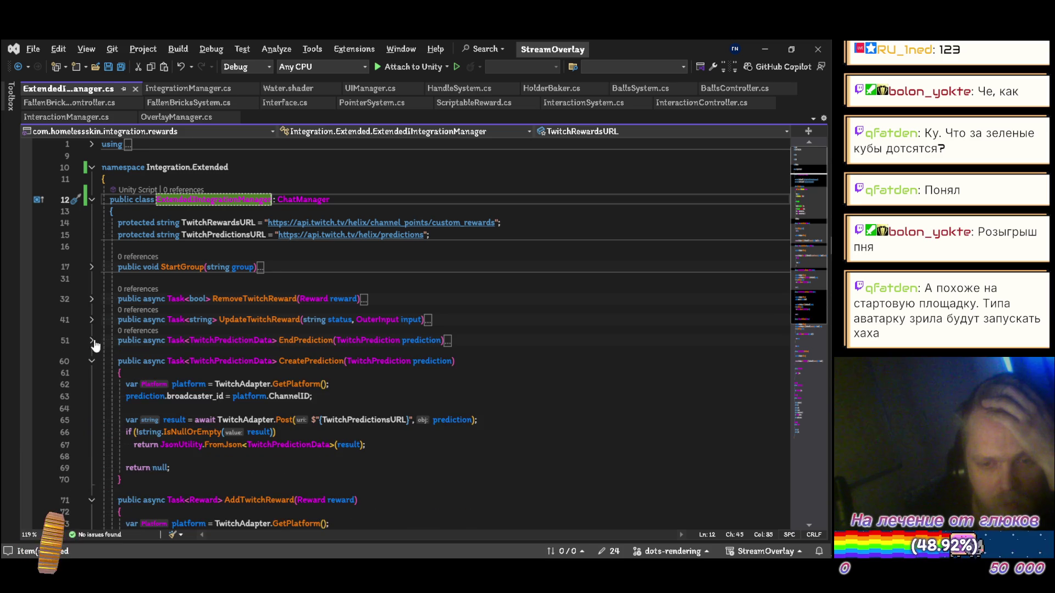
click(91, 361)
click(92, 382)
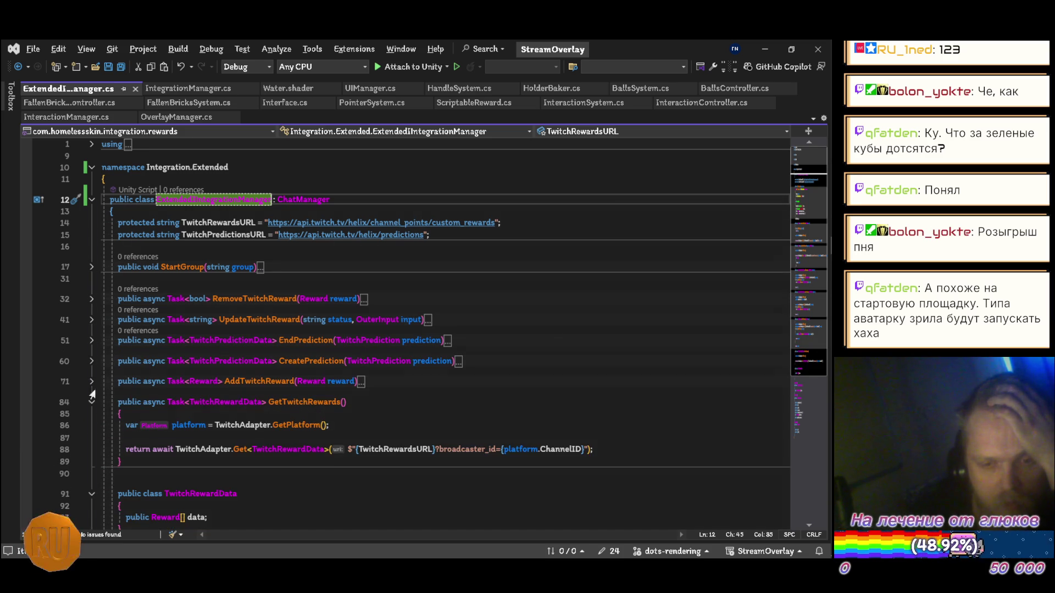
click(92, 402)
scroll(159, 363, down, 10)
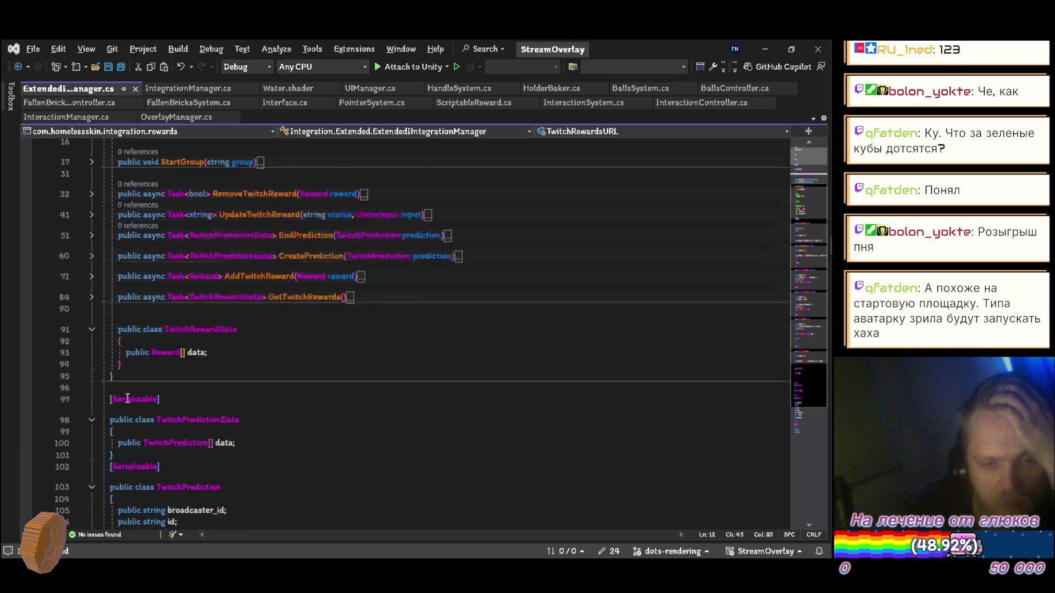
scroll(158, 363, up, 10)
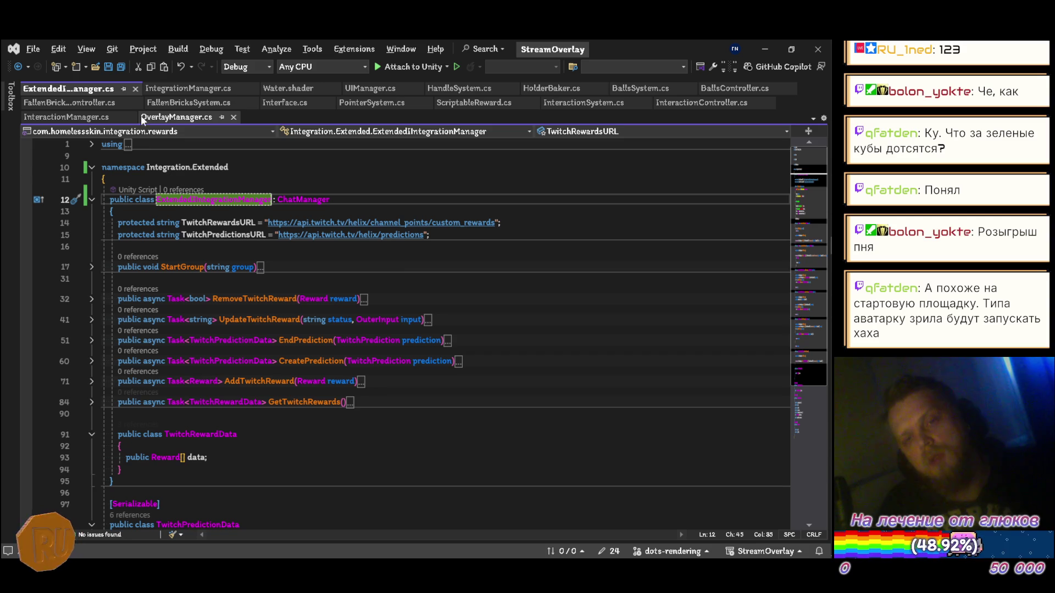
- Close the ExtendedIntegrationManager.cs, IntegrationManager.cs and Water.shader tabs, then return to Unity
click(135, 89)
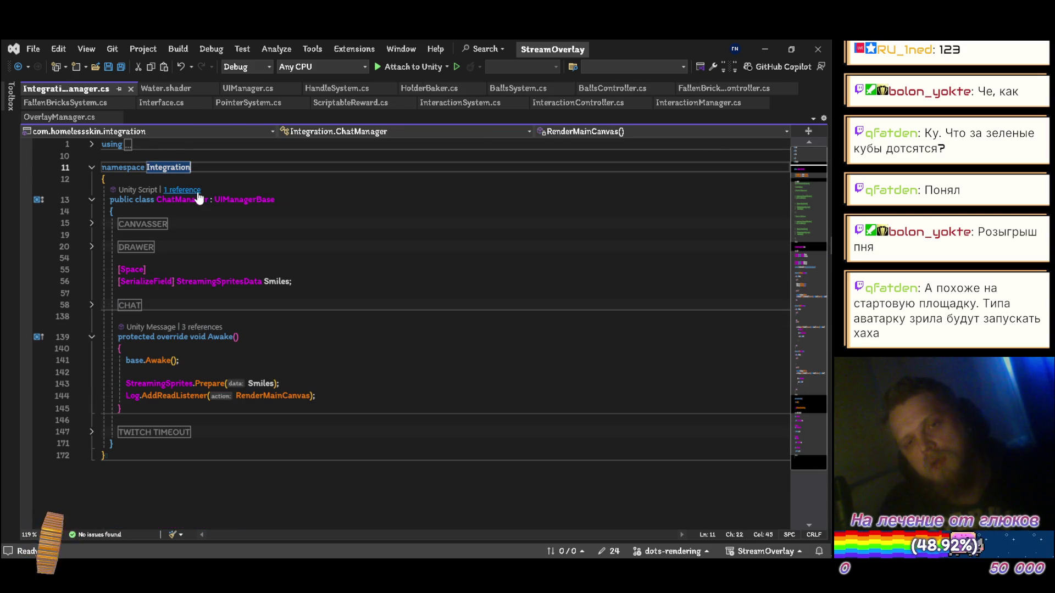
click(131, 89)
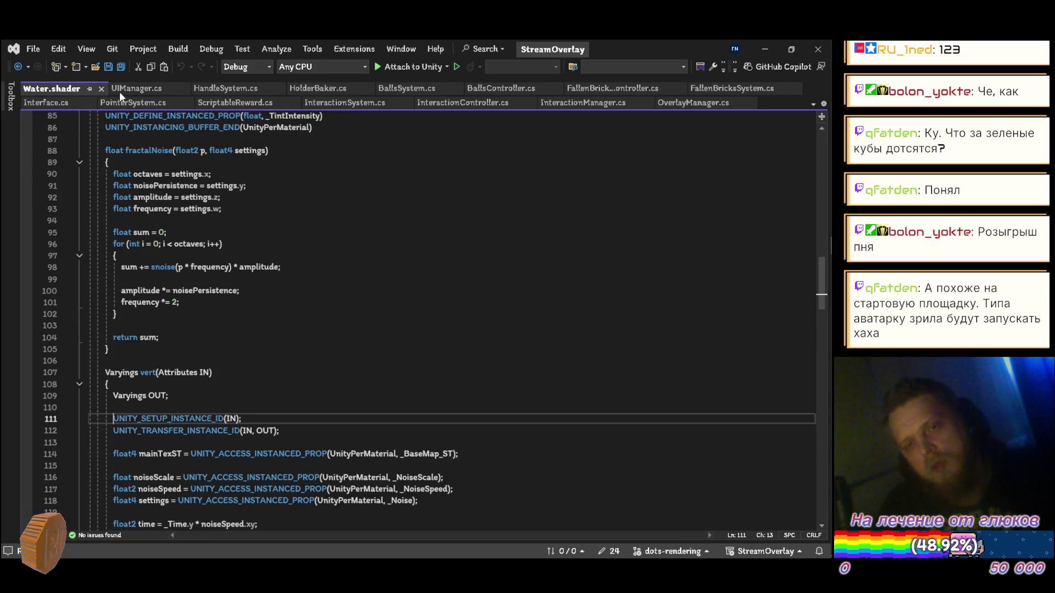
click(110, 91)
key(alt+Tab)
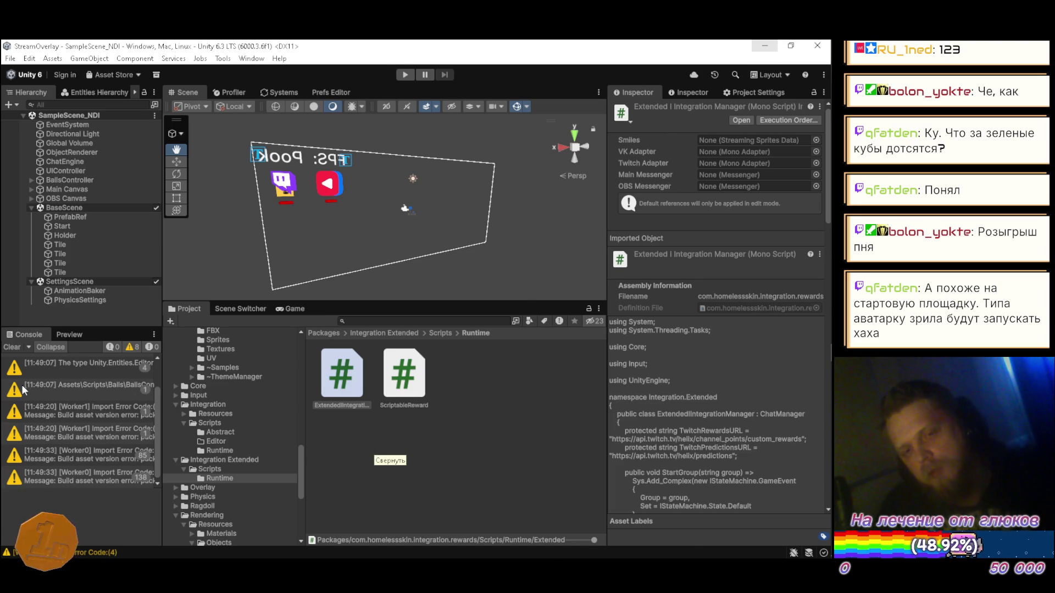
- Clear the Console and open the first compile error's location in Interaction.cs
click(12, 348)
click(78, 357)
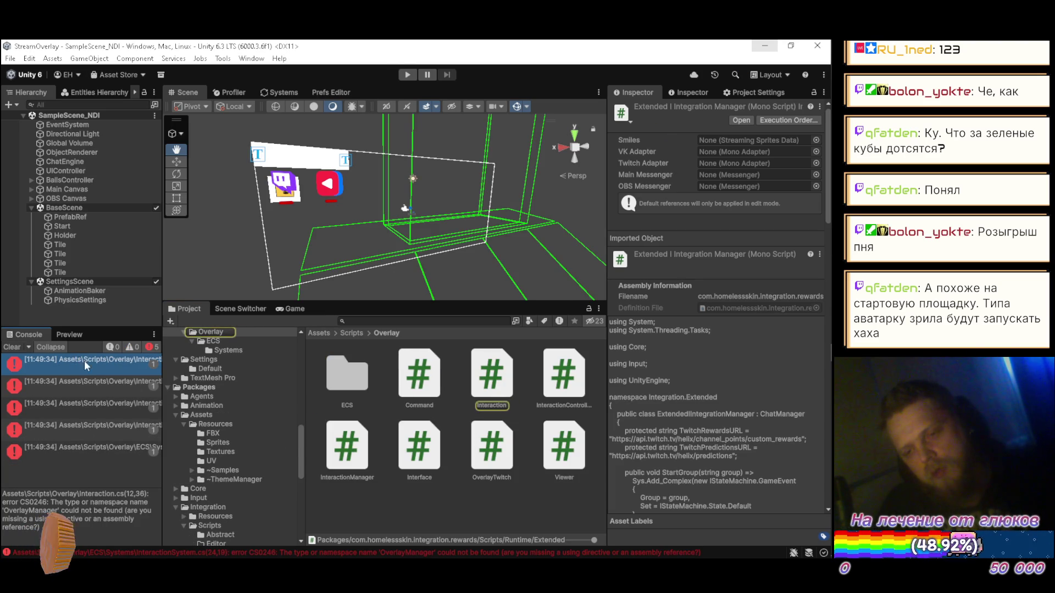
double_click(93, 361)
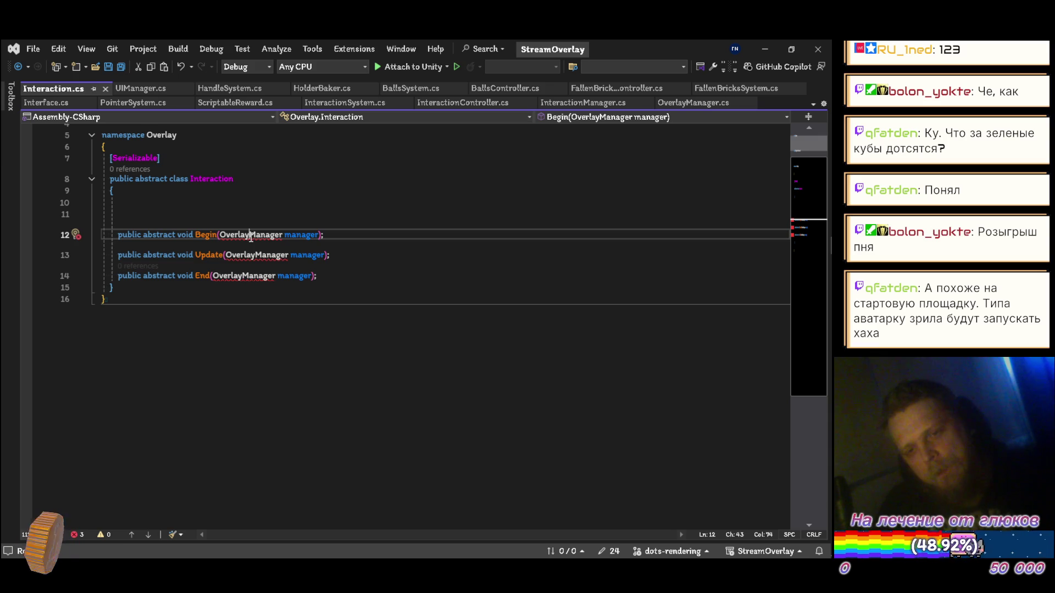
- Retype Begin, Update and End's OverlayManager parameter as ExtendedIntegrationManager, save, and open the InteractionSystem.cs error
double_click(250, 234)
text(ExtendedIIntegrationManager)
key(Down)
key(ctrl+Left)
key(ctrl+Left)
key(Left)
key(ctrl+shift+Left)
text(ExtendedIIntegrationManager)
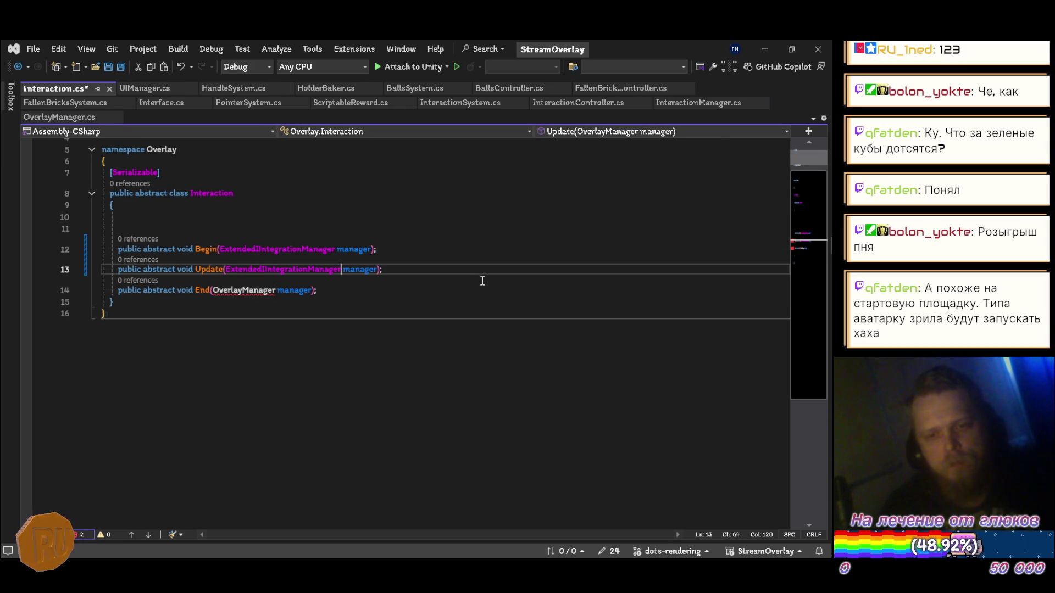
key(Down)
key(ctrl+Left)
key(ctrl+Left)
key(ctrl+Left)
key(ctrl+shift+Right)
text(ExtendedIntegrationManager)
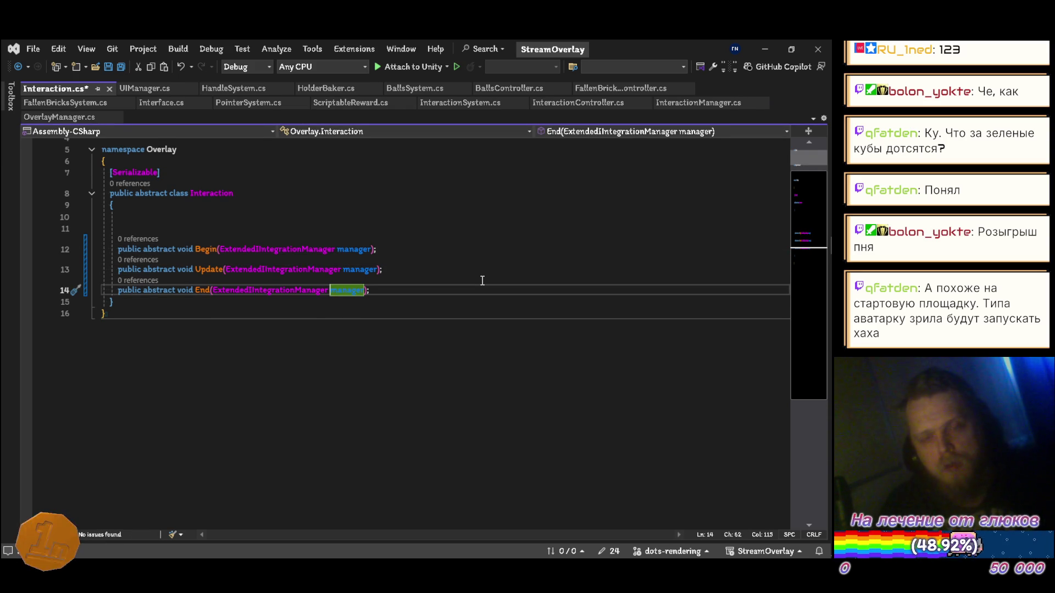
key(ctrl+s)
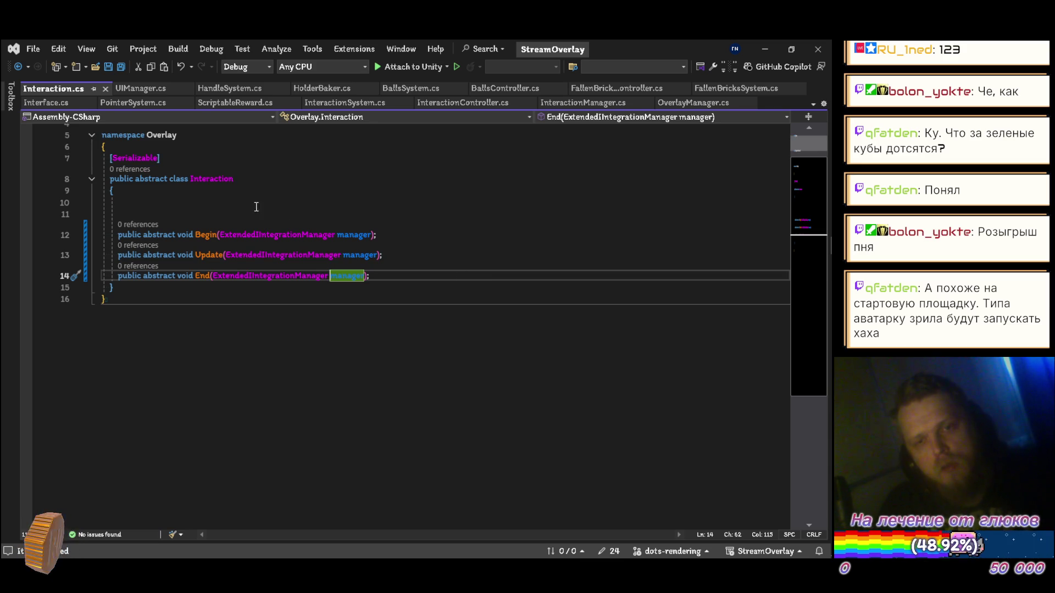
key(alt+Tab)
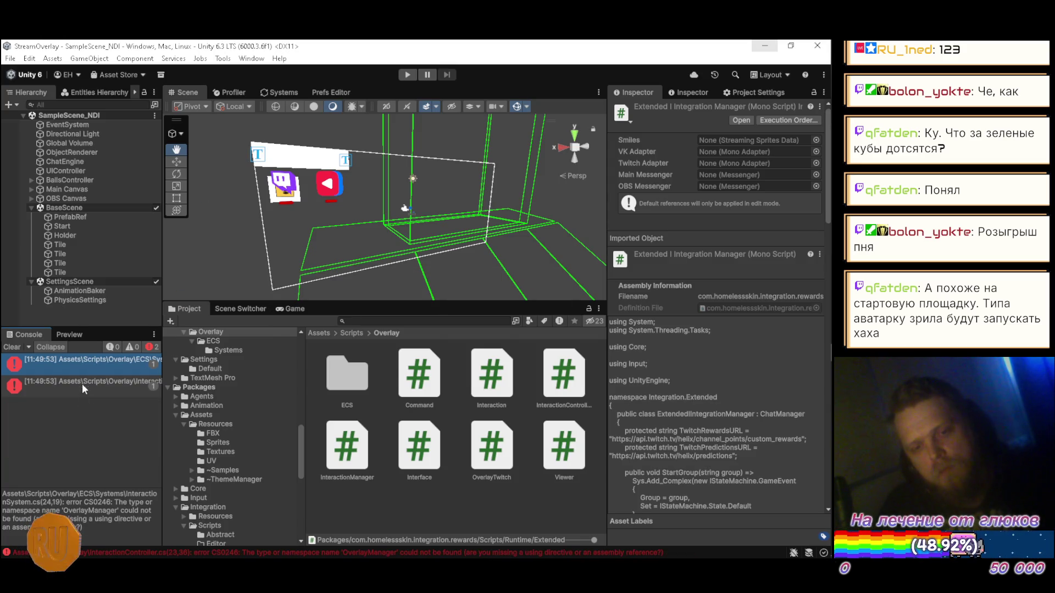
double_click(90, 363)
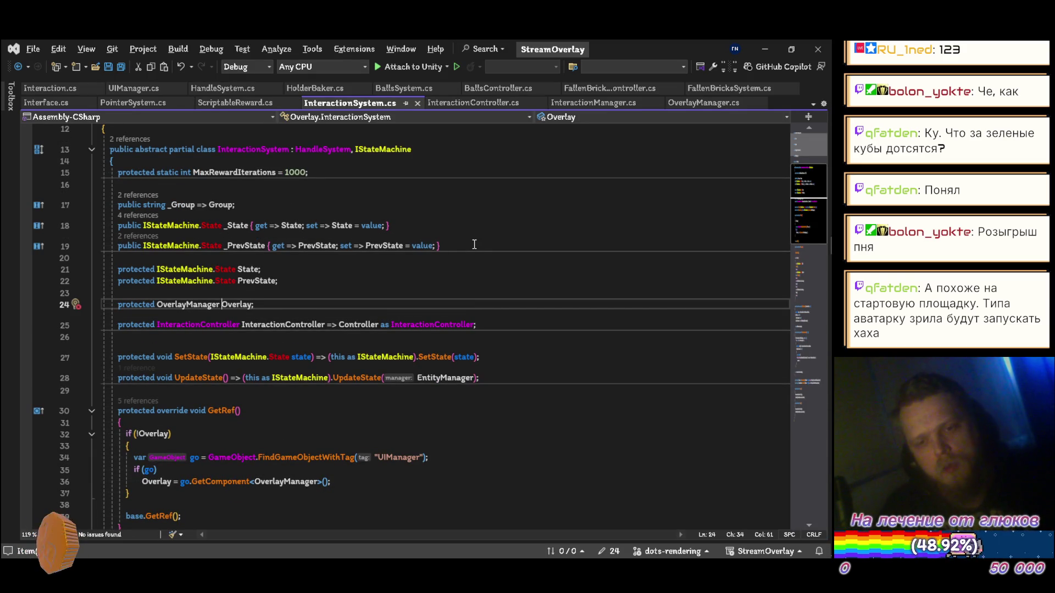
- In InteractionSystem.cs, make the Overlay field and GetComponent call use ExtendedIntegrationManager, then save
key(ctrl+Left)
key(ctrl+Left)
key(ctrl+BackSpace)
text(ExtendedIntegrationManager)
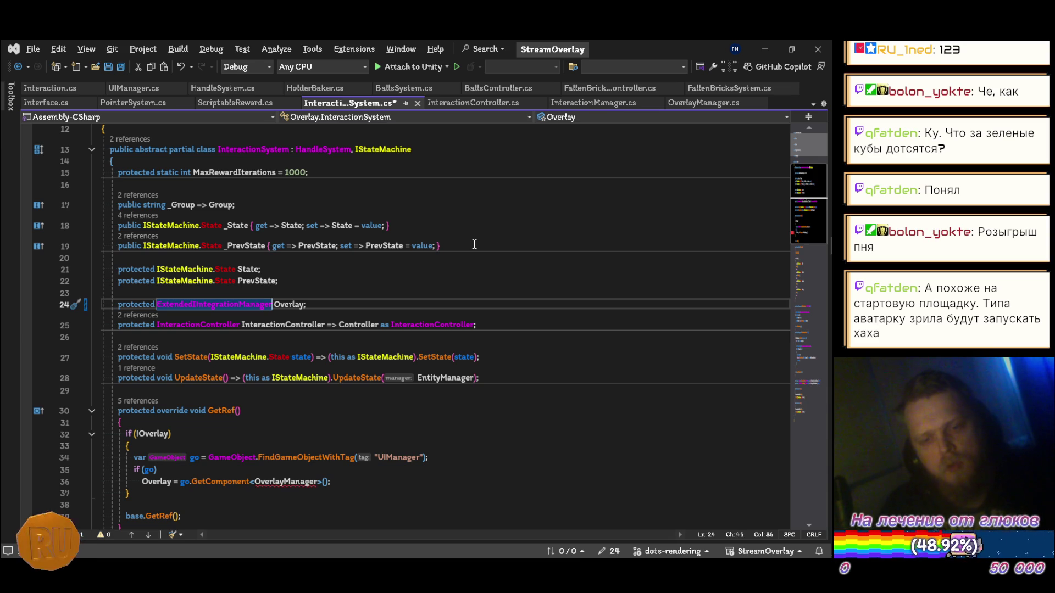
key(Down)
key(Down)
key(Down)
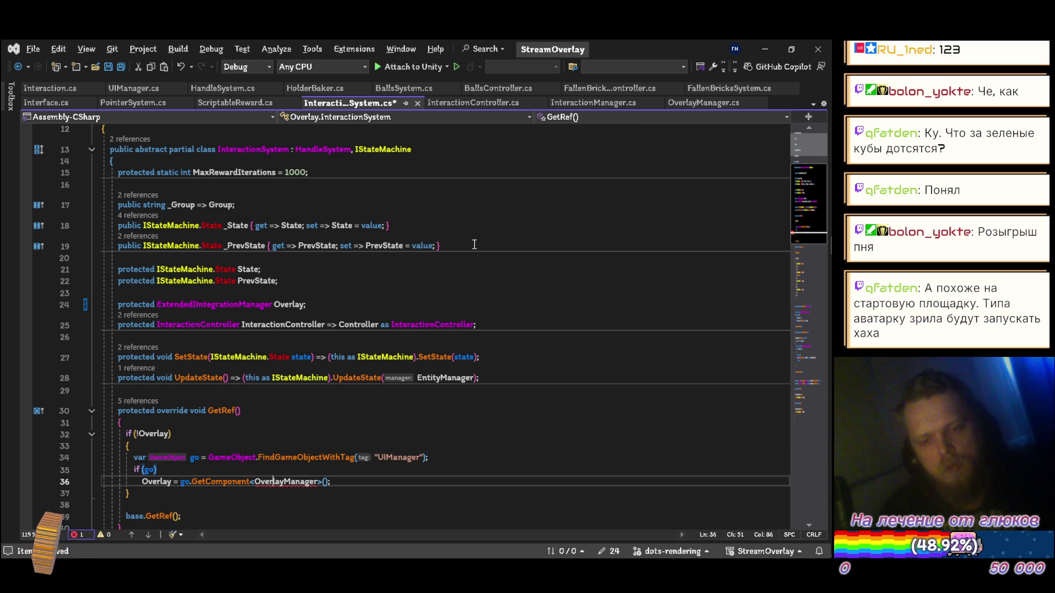
key(ctrl+Left)
key(ctrl+shift+Right)
text(ExtendedIntegrationManager)
key(ctrl+s)
key(ctrl+m)
key(ctrl+o)
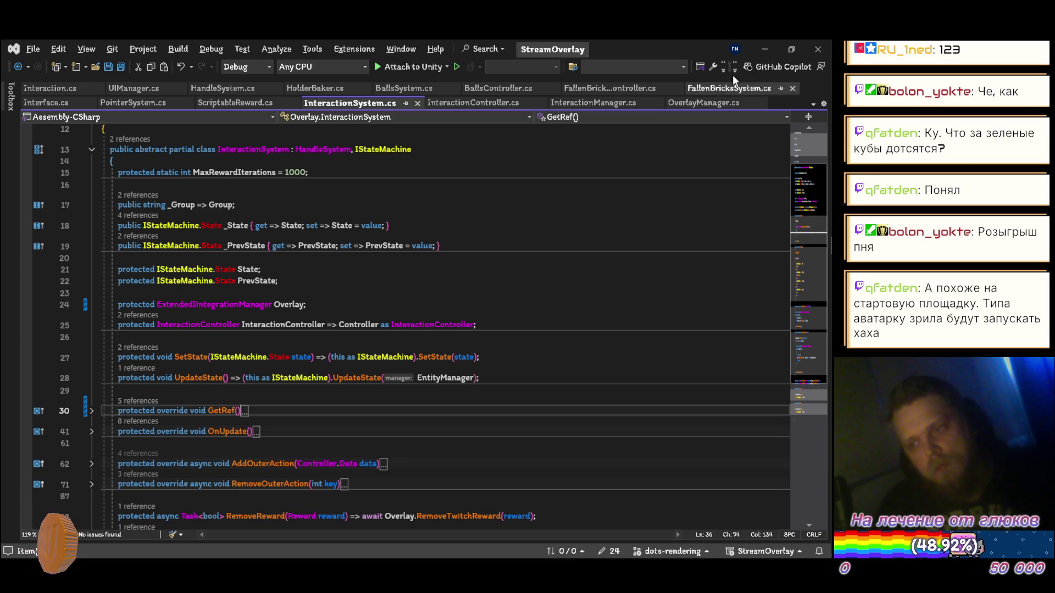
- Change InteractionController.cs's Overlay field type on line 23 to ExtendedIntegrationManager and save
click(766, 49)
double_click(110, 367)
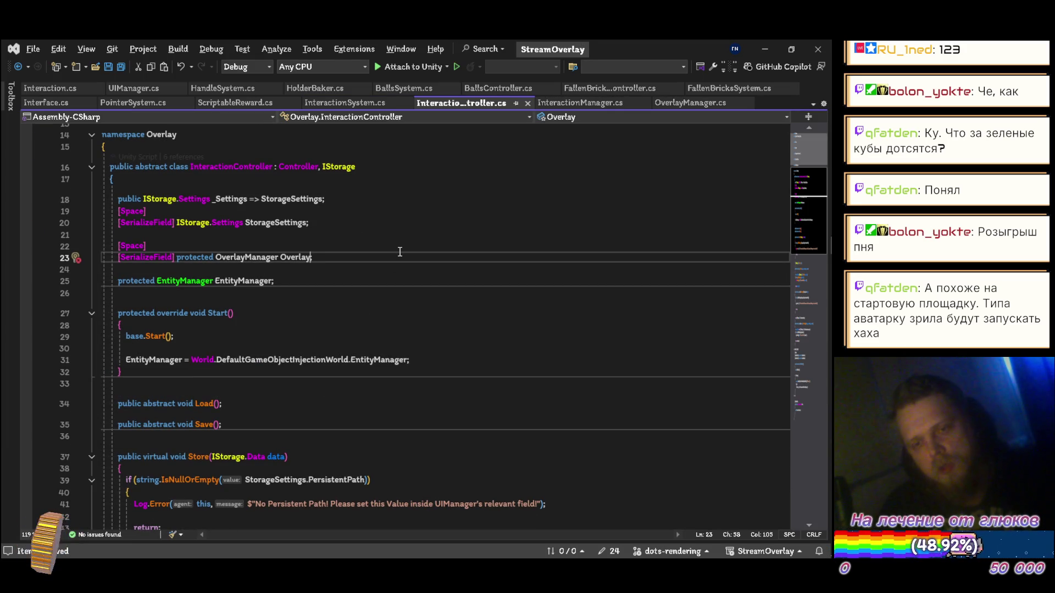
key(ctrl+shift+Left)
text(ExtendedIIntegrationManager)
key(ctrl+s)
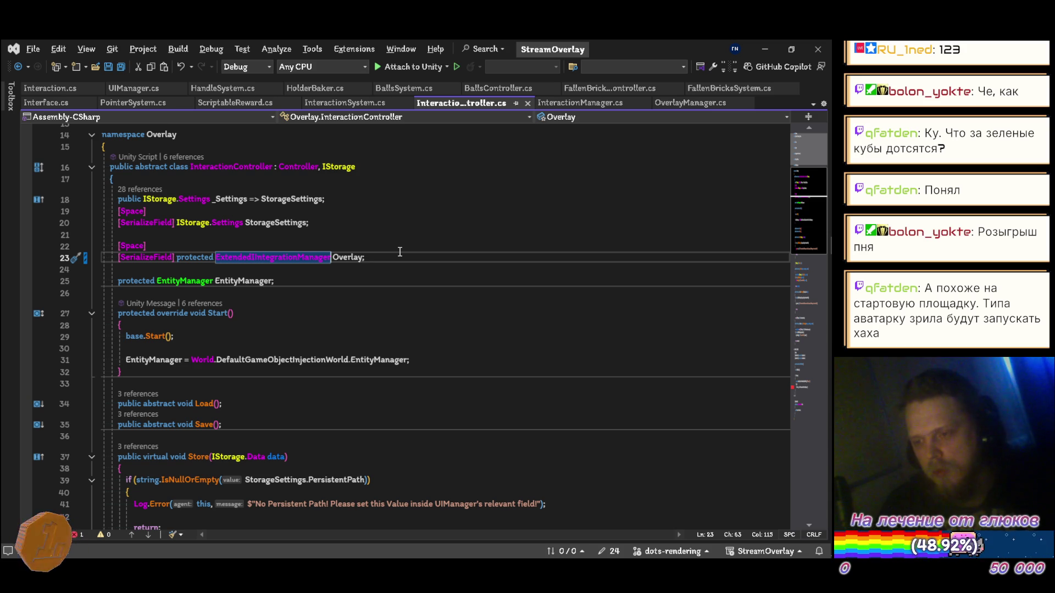
- Make the GetComponent call on line 89 fetch ExtendedIntegrationManager, save, and return to Unity
scroll(400, 252, down, 19)
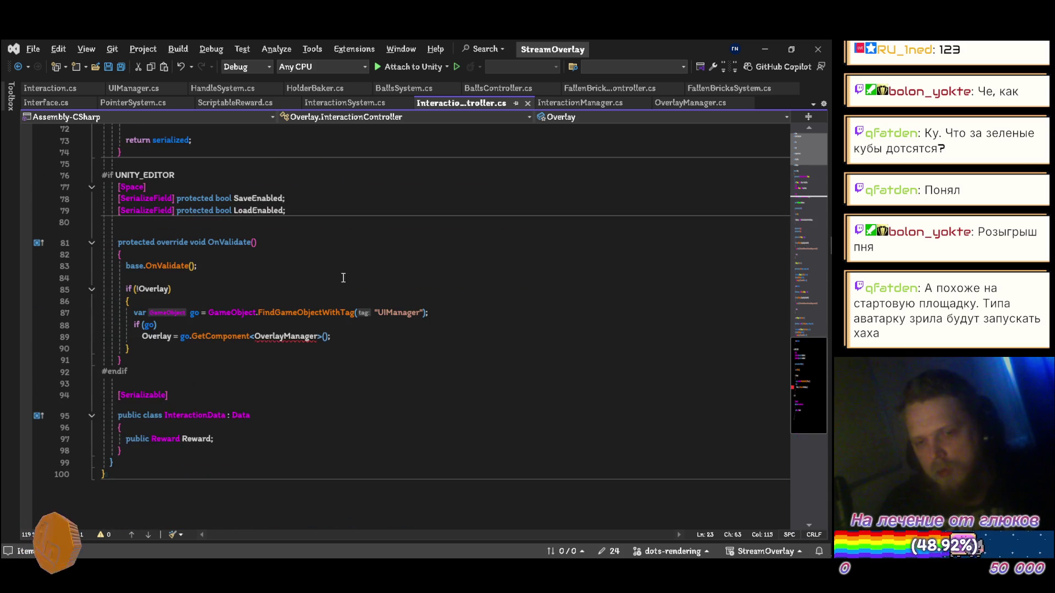
double_click(281, 336)
key(ctrl+v)
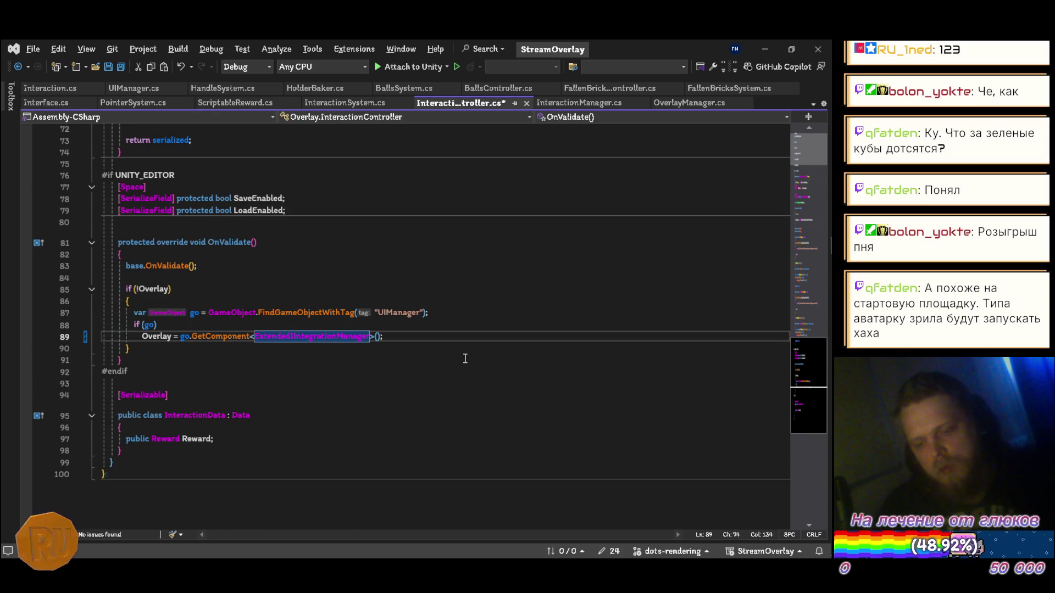
key(ctrl+s)
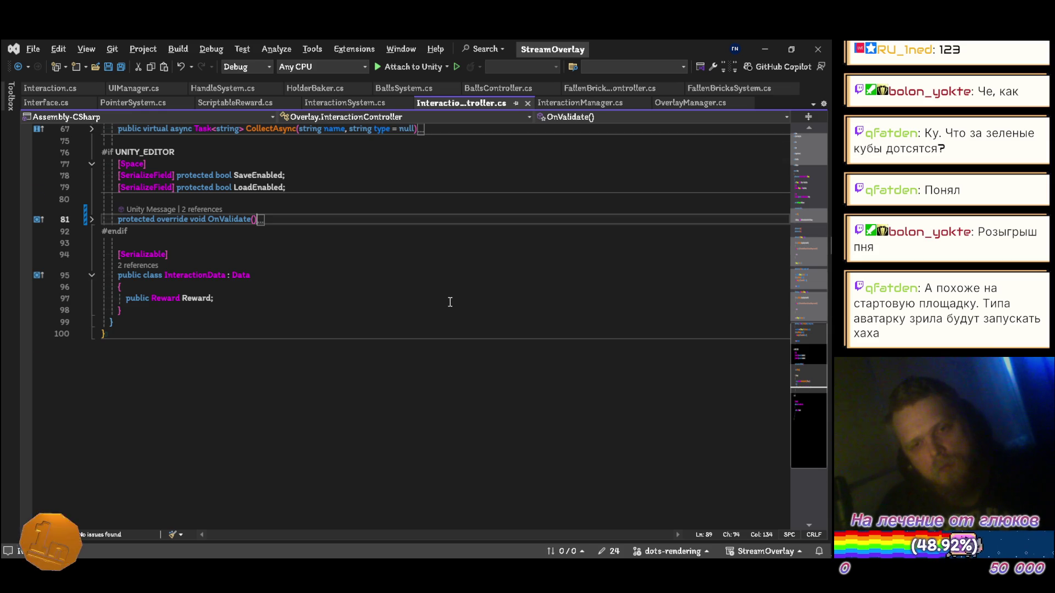
scroll(450, 302, up, 10)
key(alt+Tab)
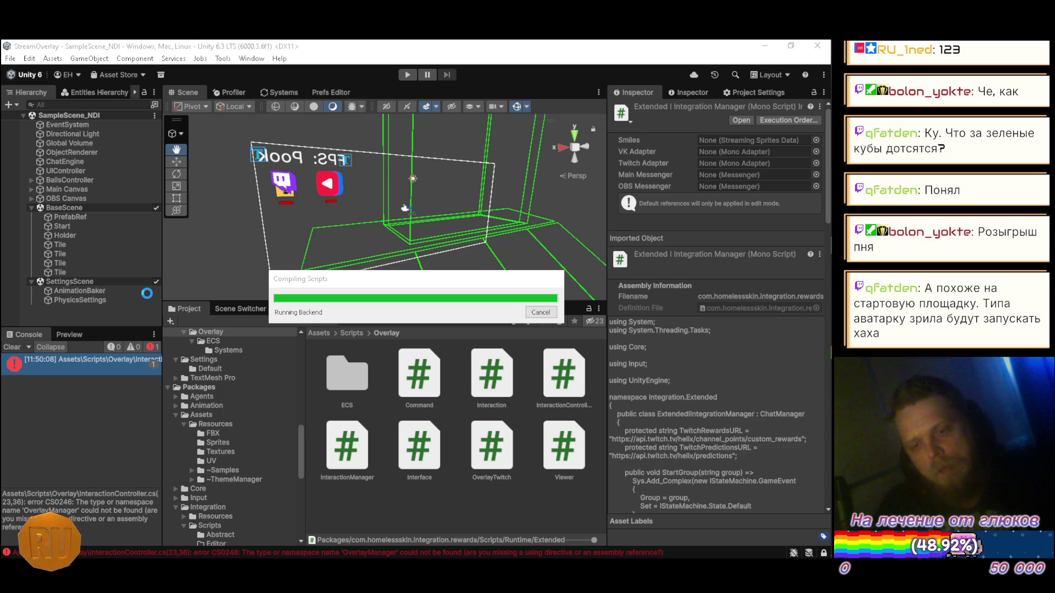
- Check ChatEngine's Extended Integration Manager and UIController's script in the Inspector, then enter Play mode
click(72, 161)
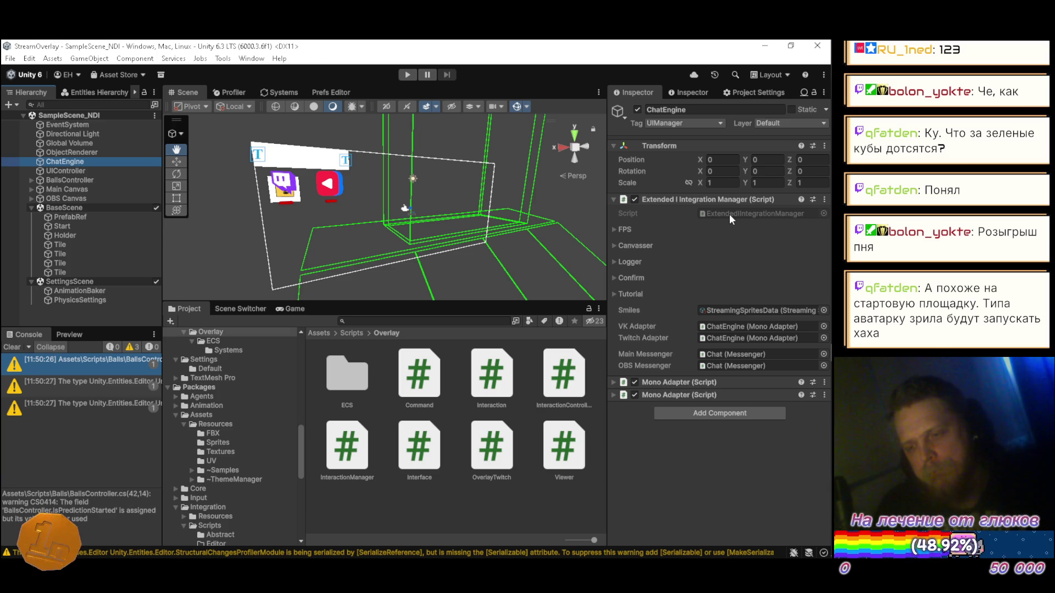
click(64, 171)
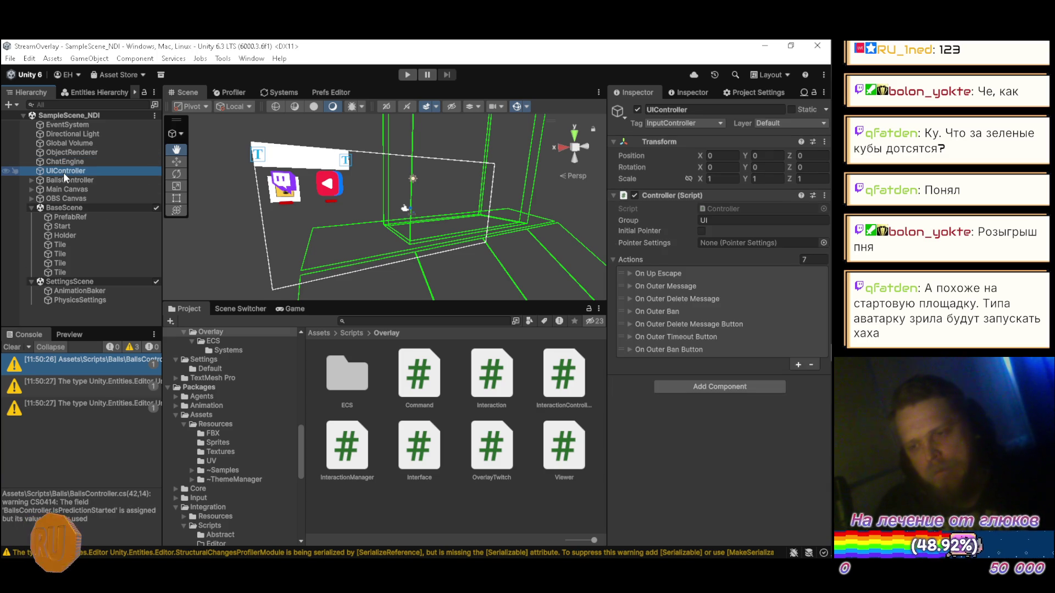
click(65, 162)
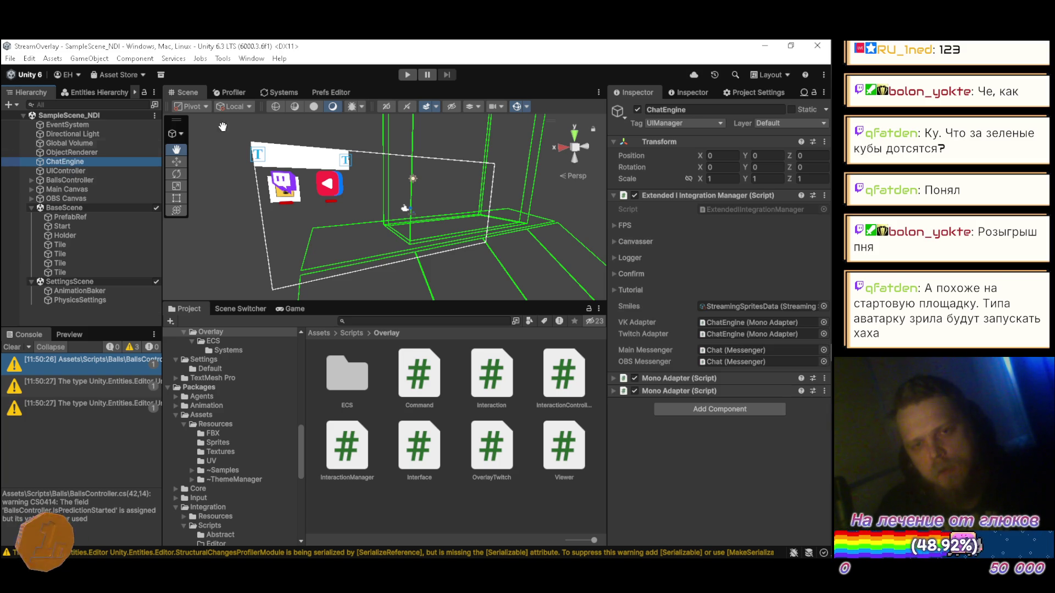
click(410, 79)
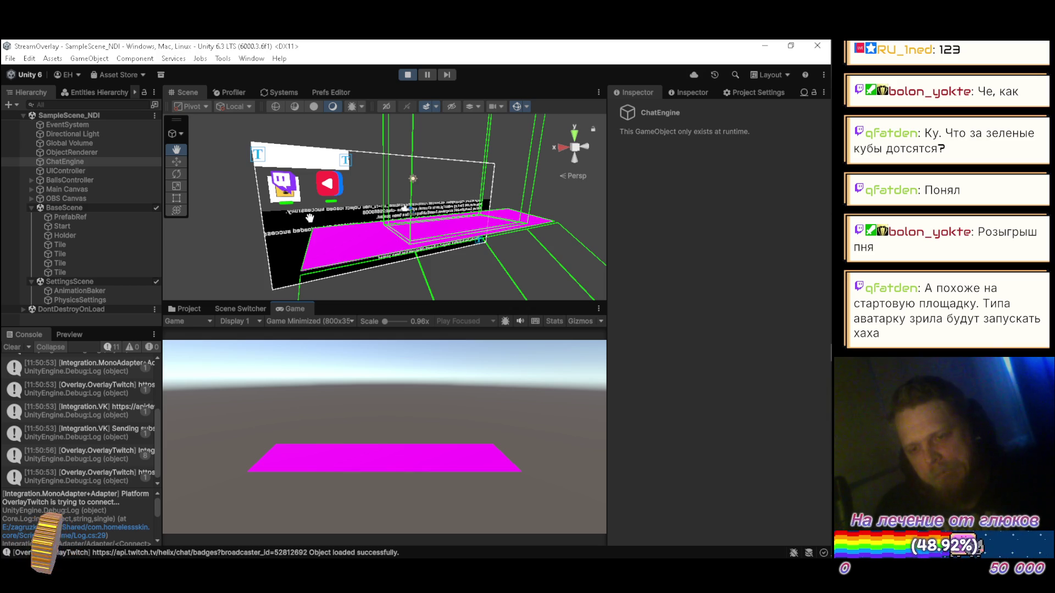
- Stop Play mode and inspect the Cameras under BallsController and Main Canvas
click(407, 75)
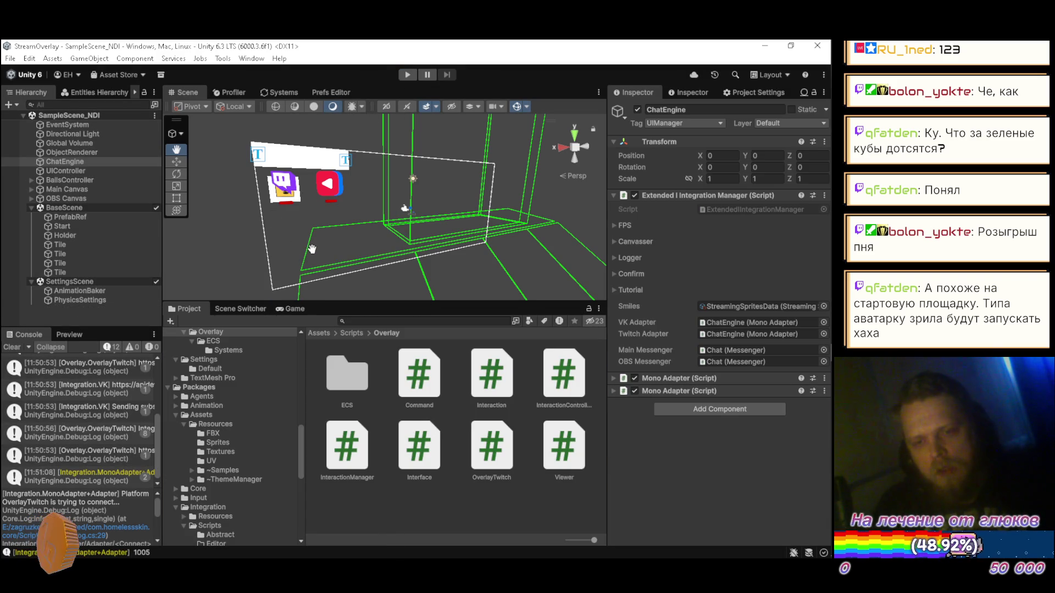
click(31, 180)
click(61, 189)
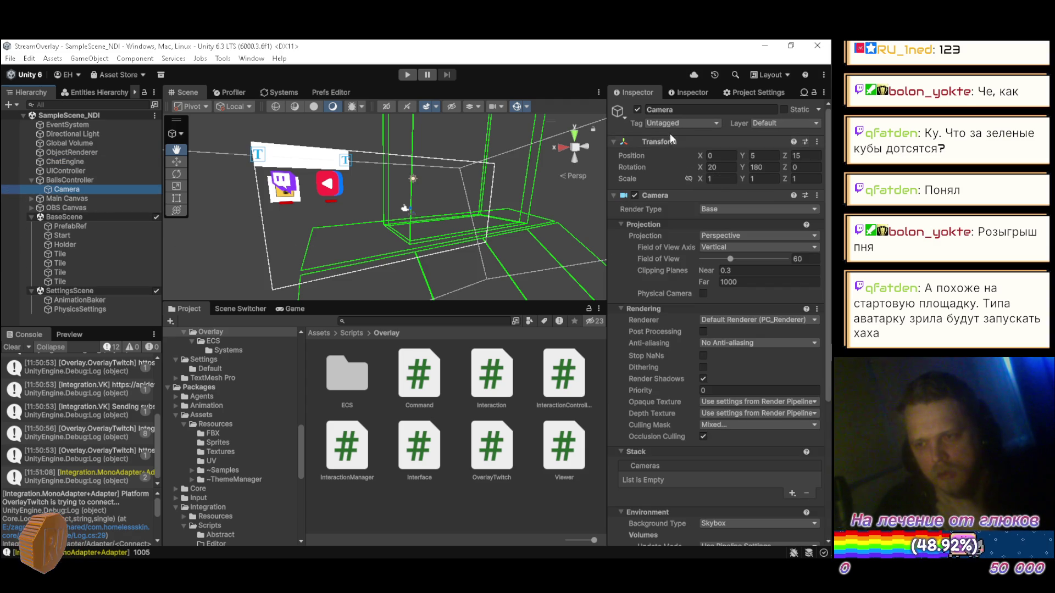
click(28, 197)
click(57, 204)
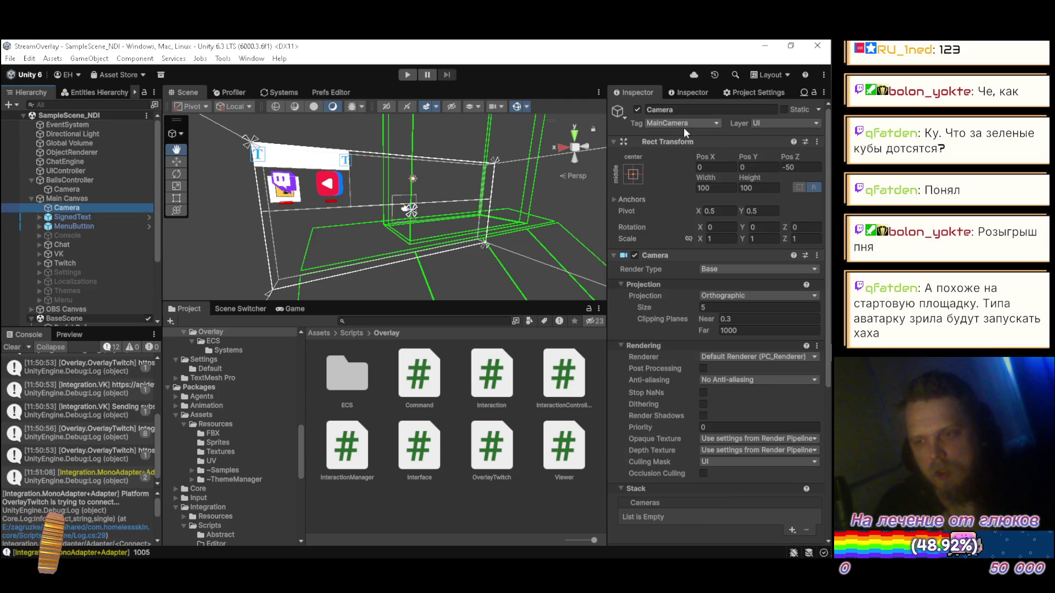
- Collapse both objects, move BallsController below OBS Canvas, and run the scene again
click(30, 198)
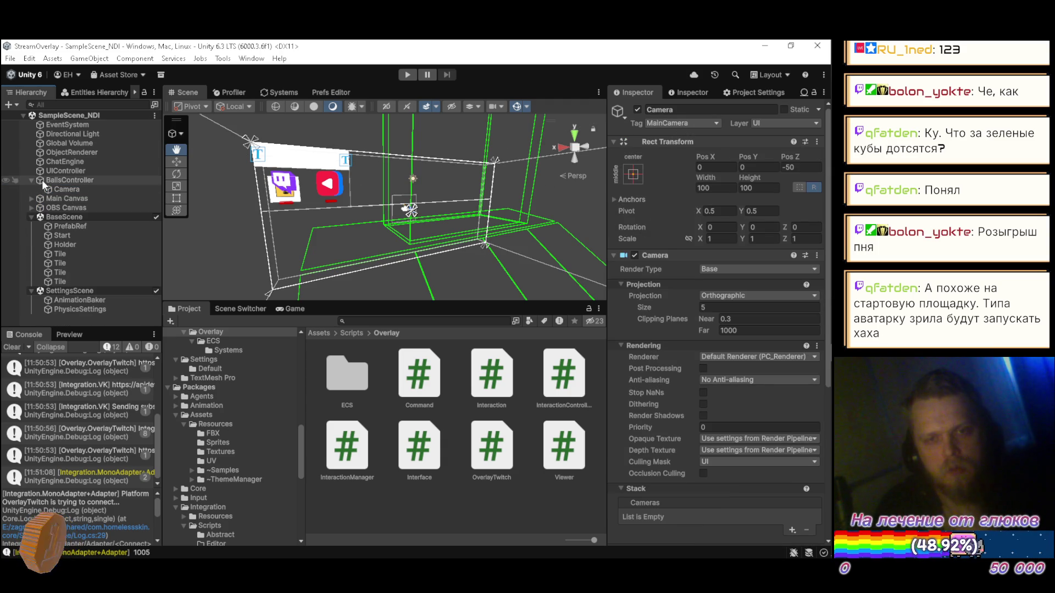
click(30, 179)
mouse_move(66, 189)
mouse_down()
mouse_move(67, 177)
mouse_move(65, 198)
mouse_move(72, 183)
mouse_up()
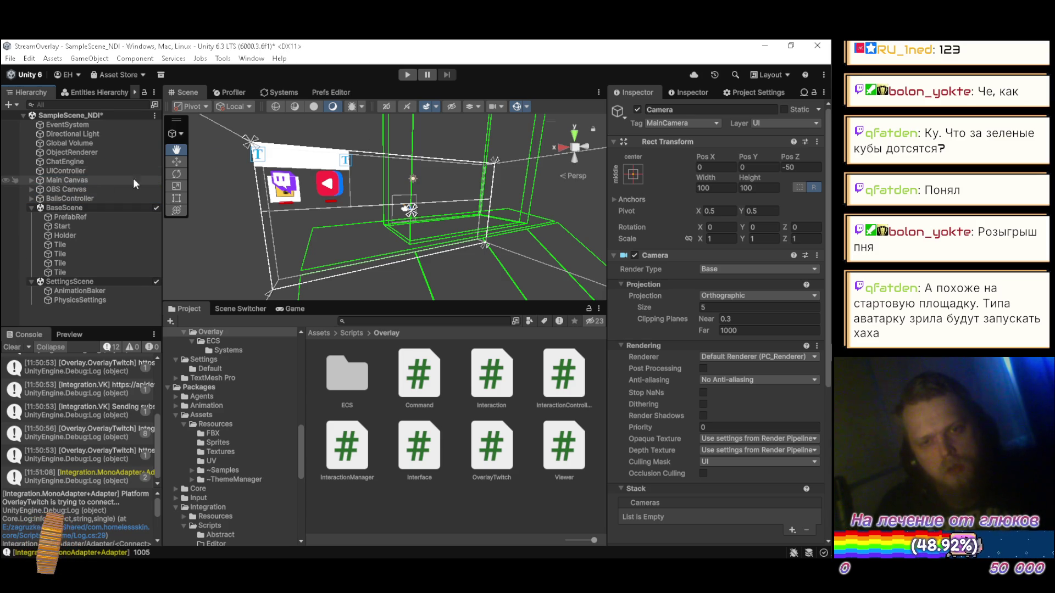
click(407, 74)
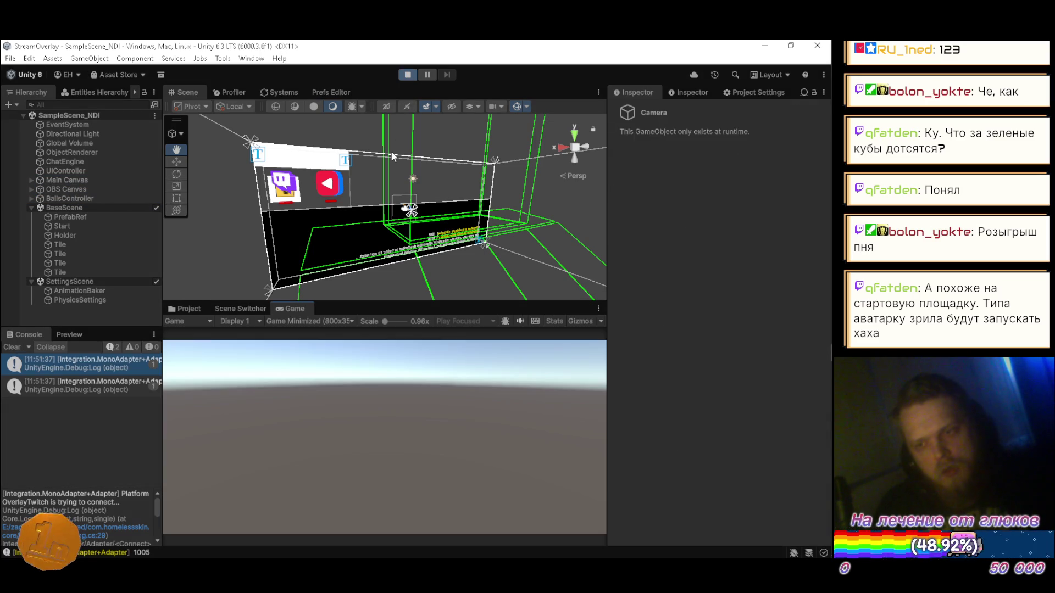
- Stop Play mode, collapse Main Canvas, clear the Console, and expand BallsController to show its Camera
click(407, 74)
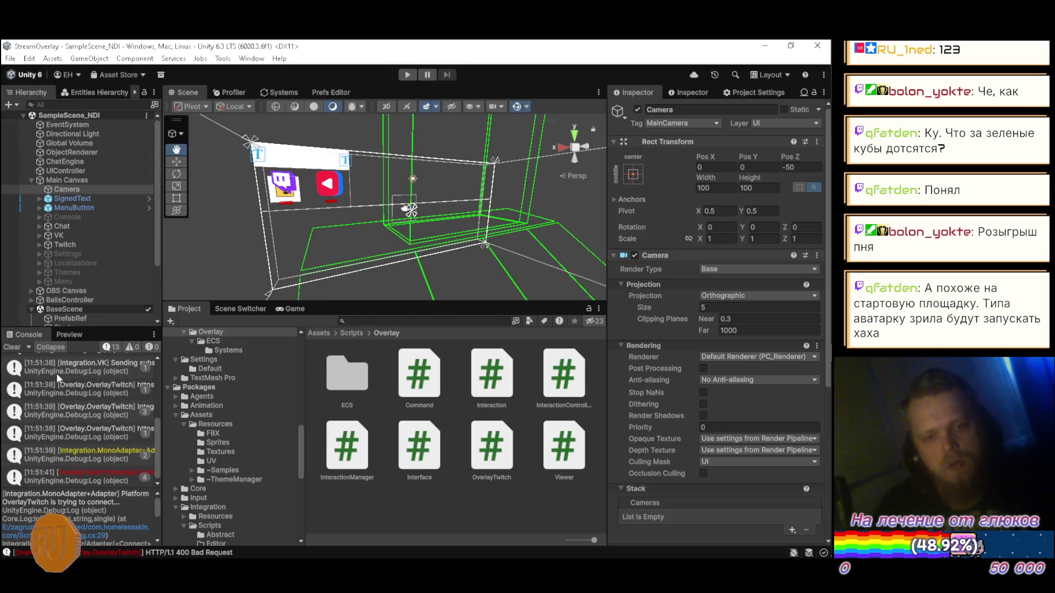
click(31, 181)
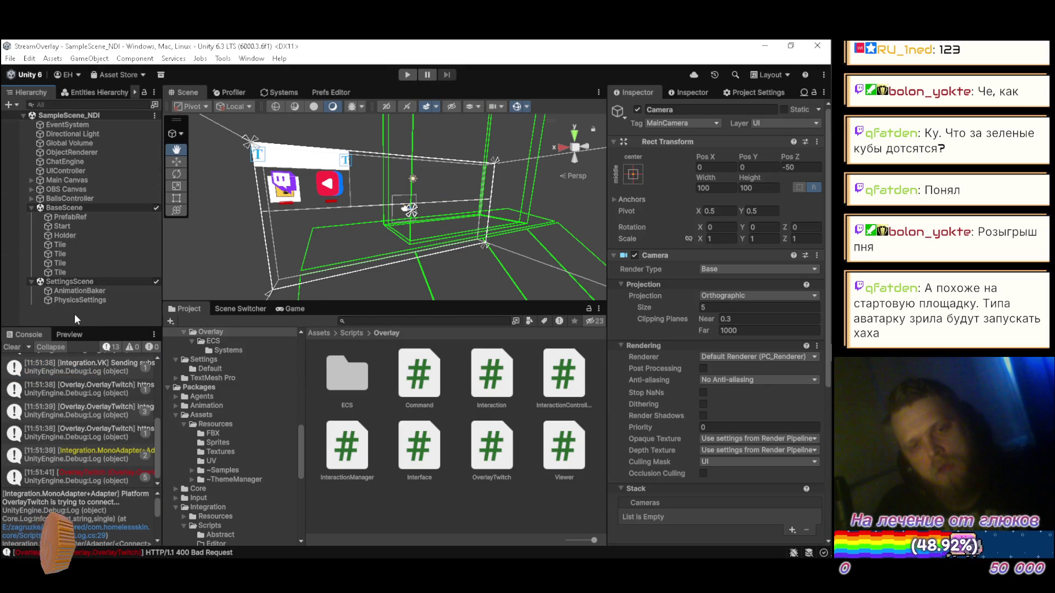
click(12, 347)
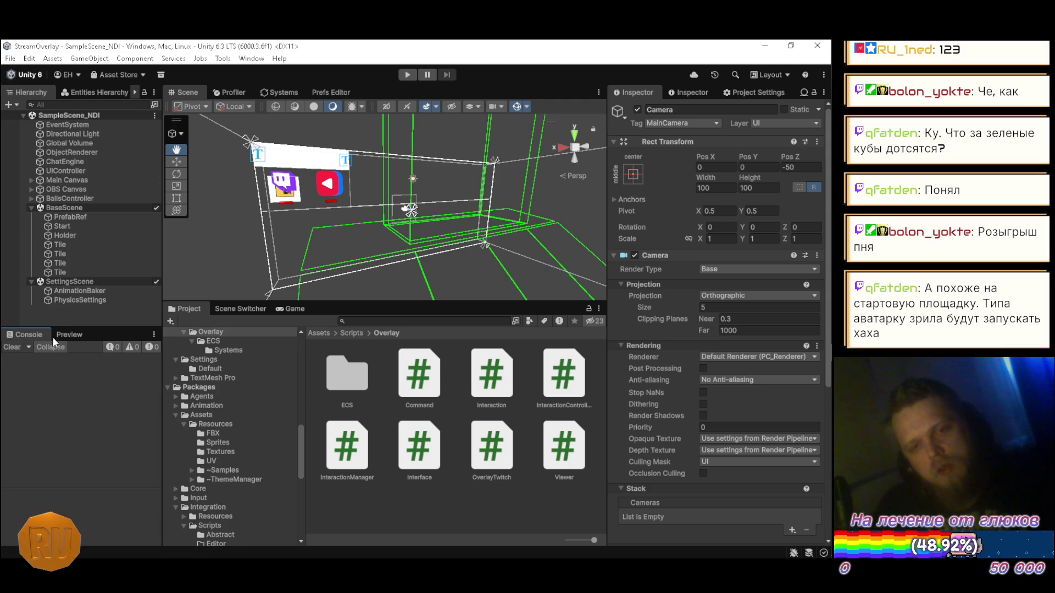
click(73, 315)
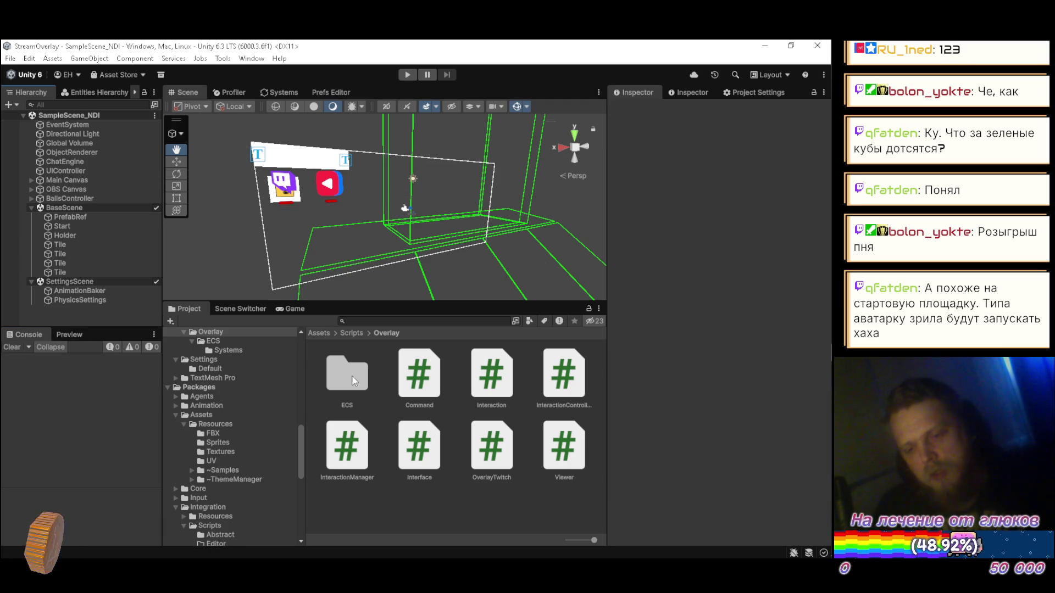
key(alt+Tab)
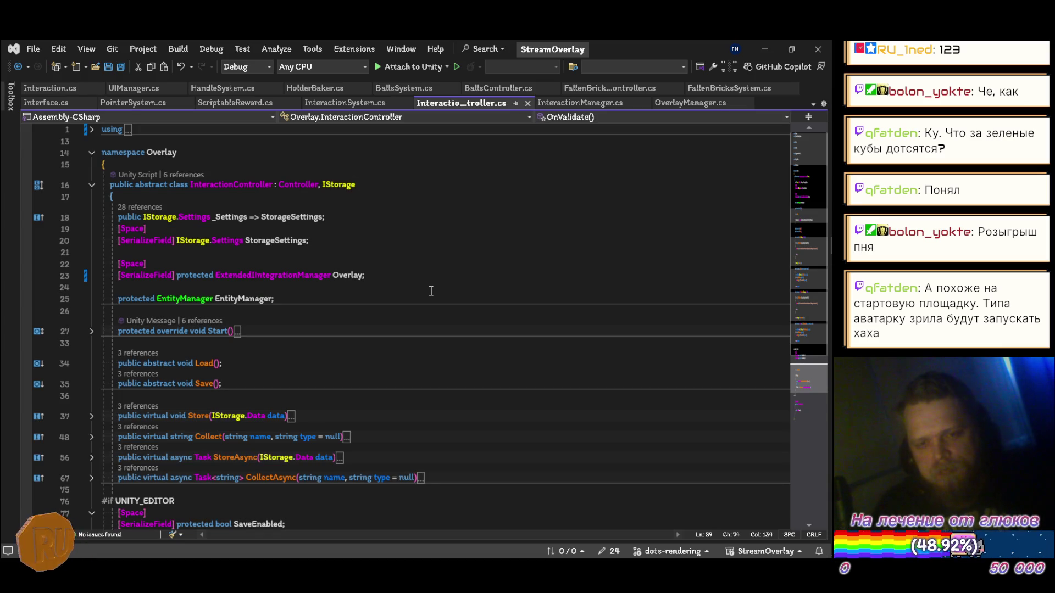
key(alt+Tab)
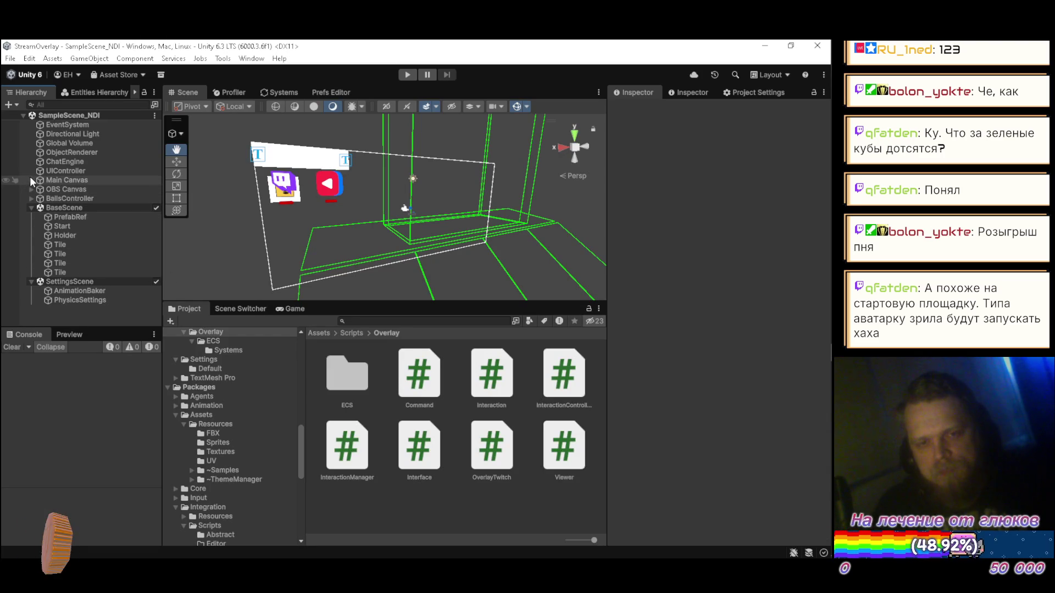
click(32, 199)
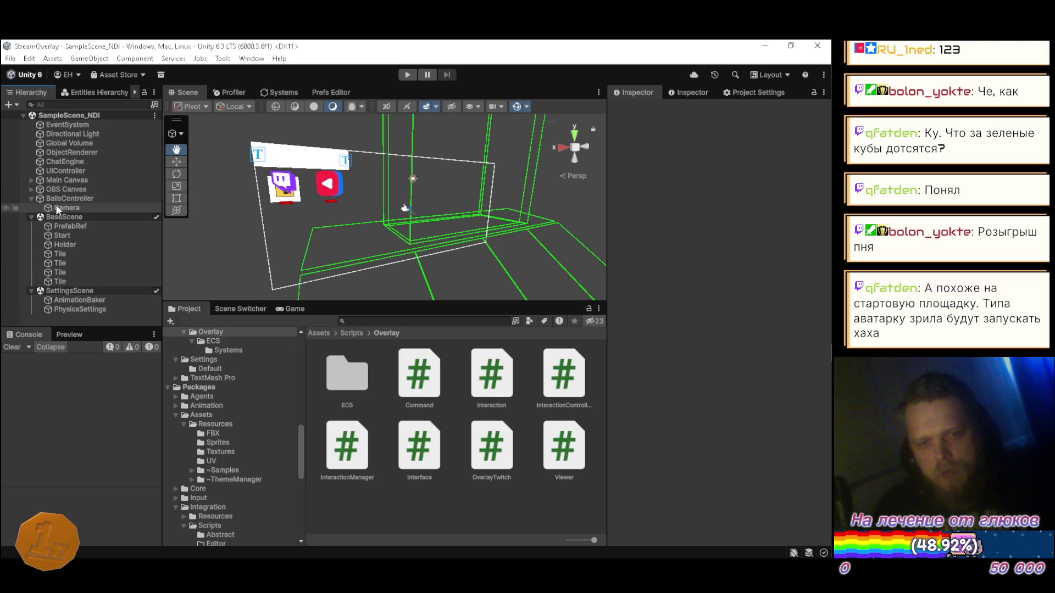
- Select the BallsController Camera and check its Target Display setting
click(55, 207)
scroll(722, 342, down, 5)
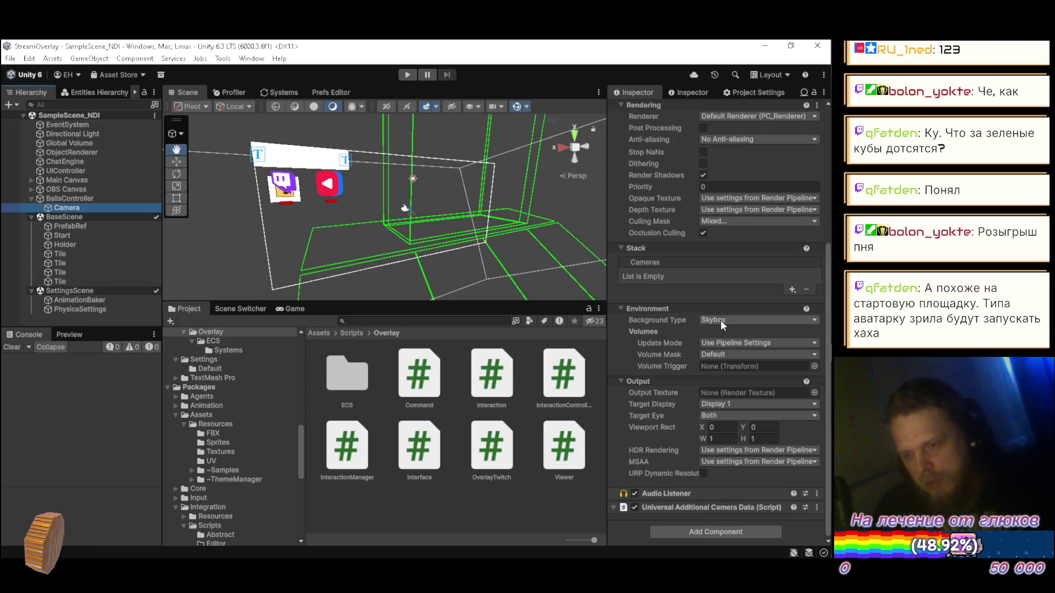
click(736, 405)
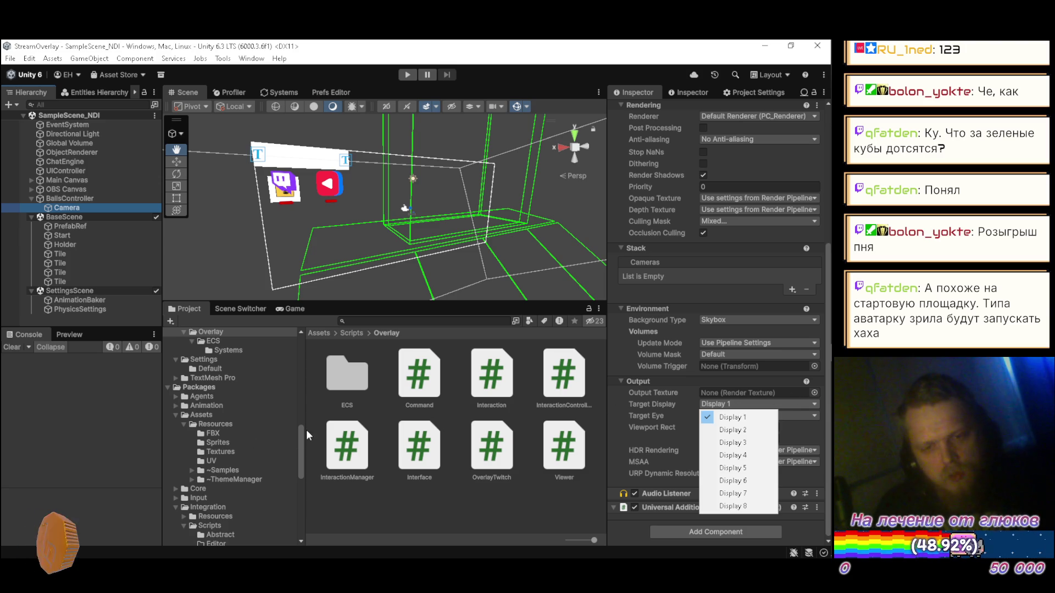
- Browse the Project window to the Assets/Resources folder
drag(303, 435, 296, 351)
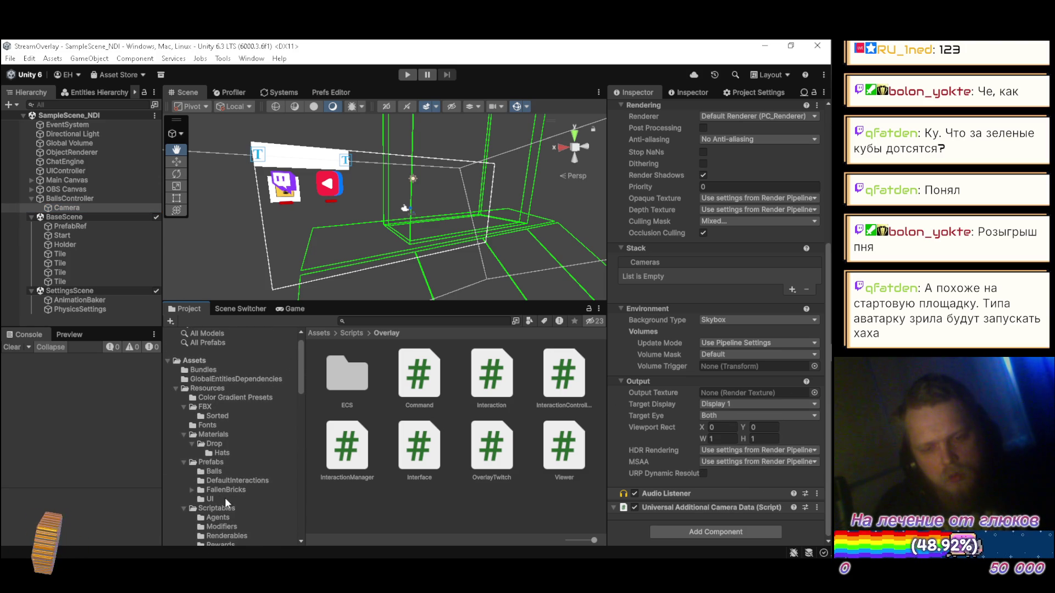
scroll(223, 498, down, 5)
scroll(220, 496, down, 4)
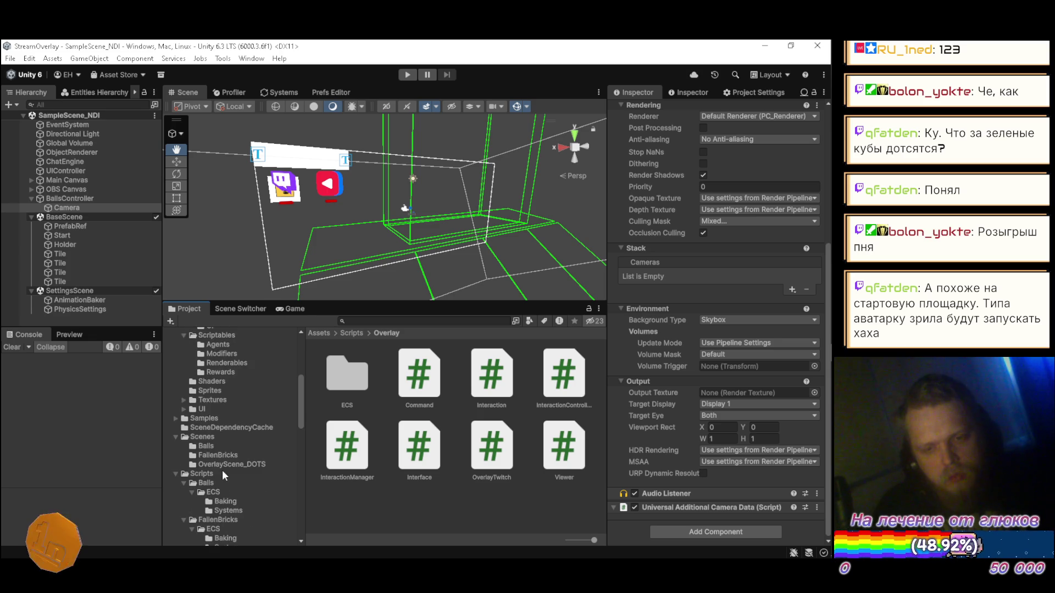
scroll(222, 469, down, 4)
scroll(222, 469, up, 10)
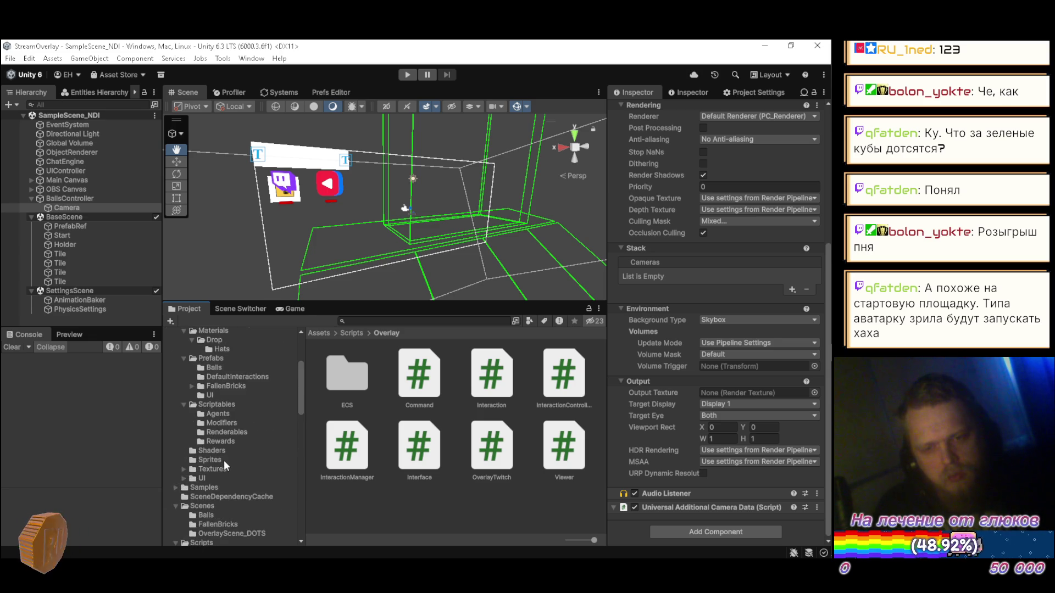
click(216, 388)
scroll(477, 450, down, 3)
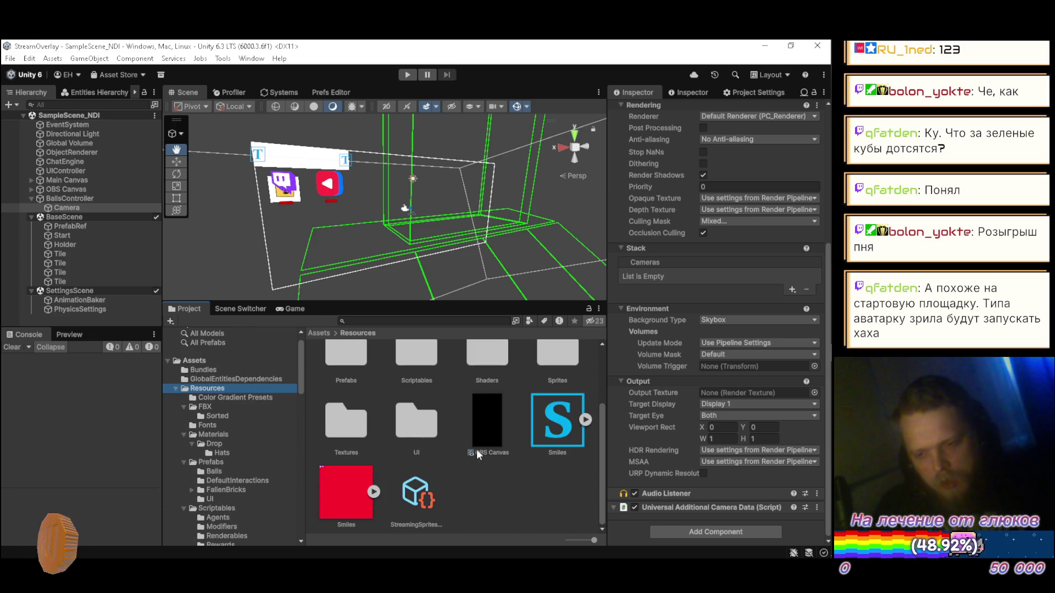
- Create a new Render Texture in Resources named Interaction
right_click(503, 496)
mouse_move(601, 165)
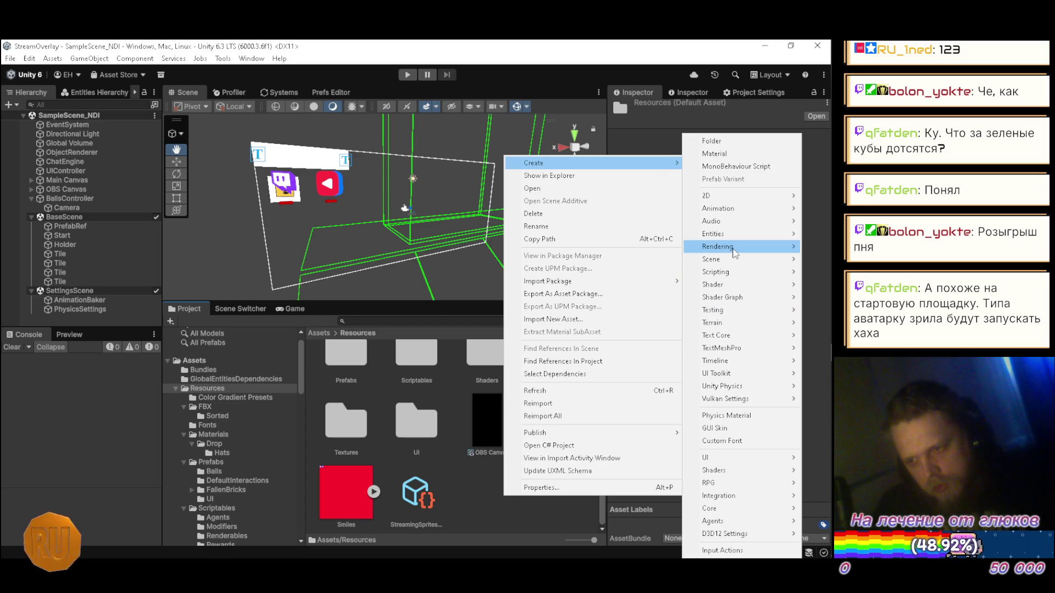
mouse_move(736, 254)
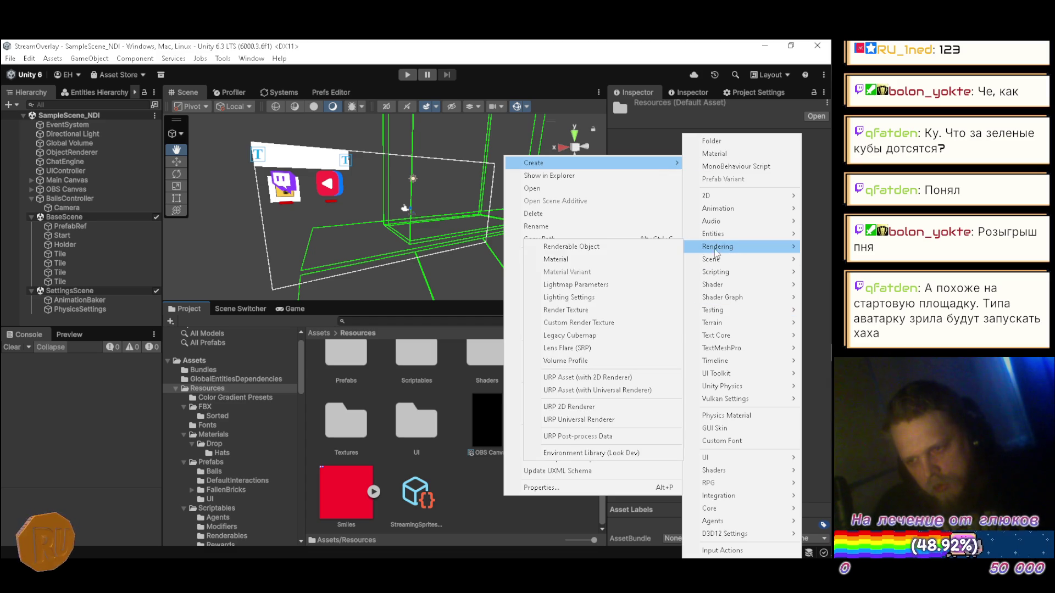
click(608, 310)
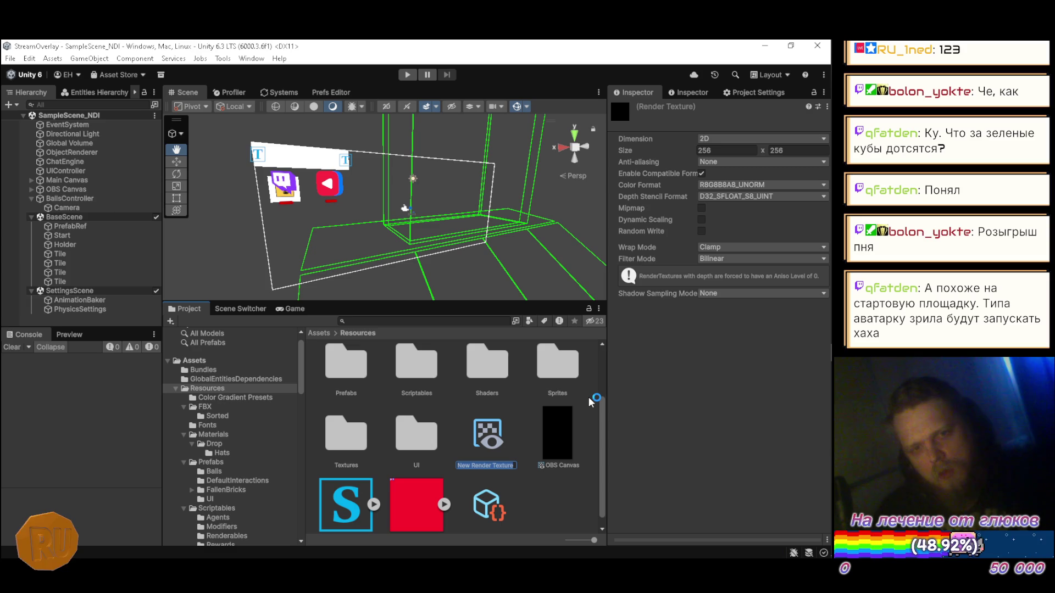
text(E)
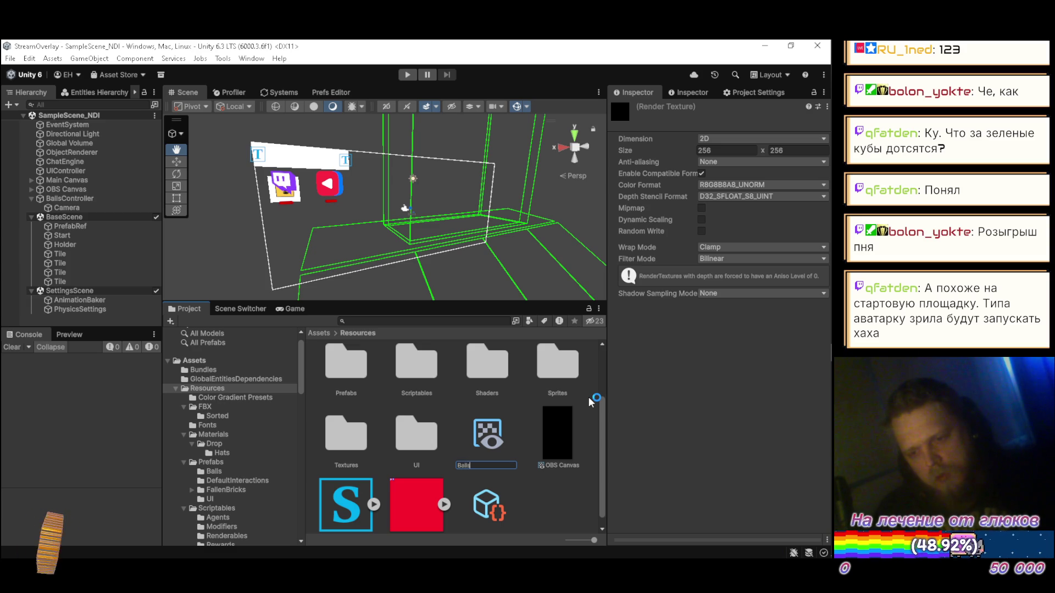
key(BackSpace)
key(BackSpace)
key(BackSpace)
text(In)
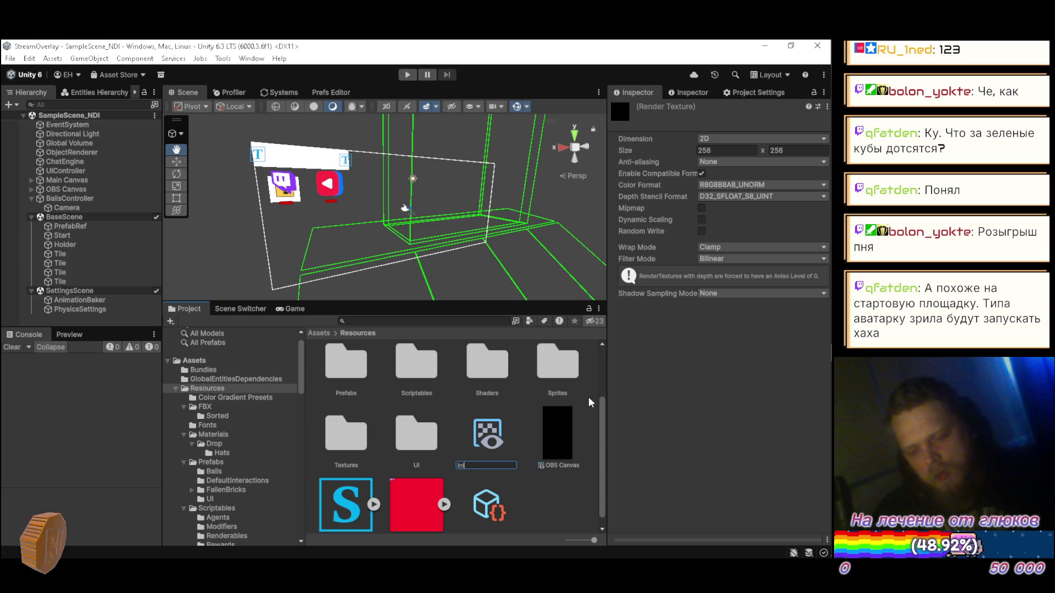
text(teraction)
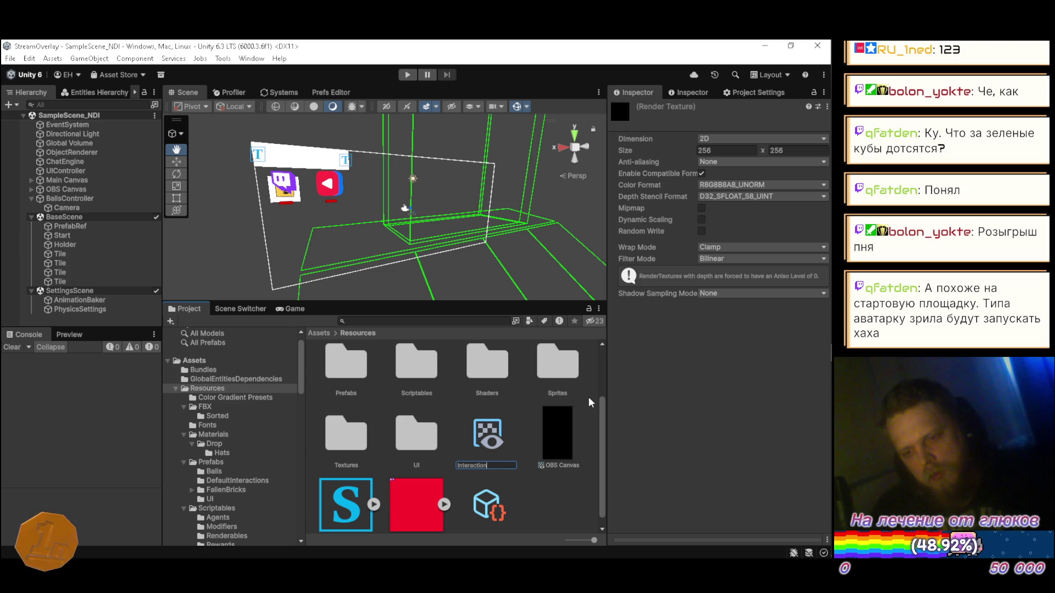
key(Return)
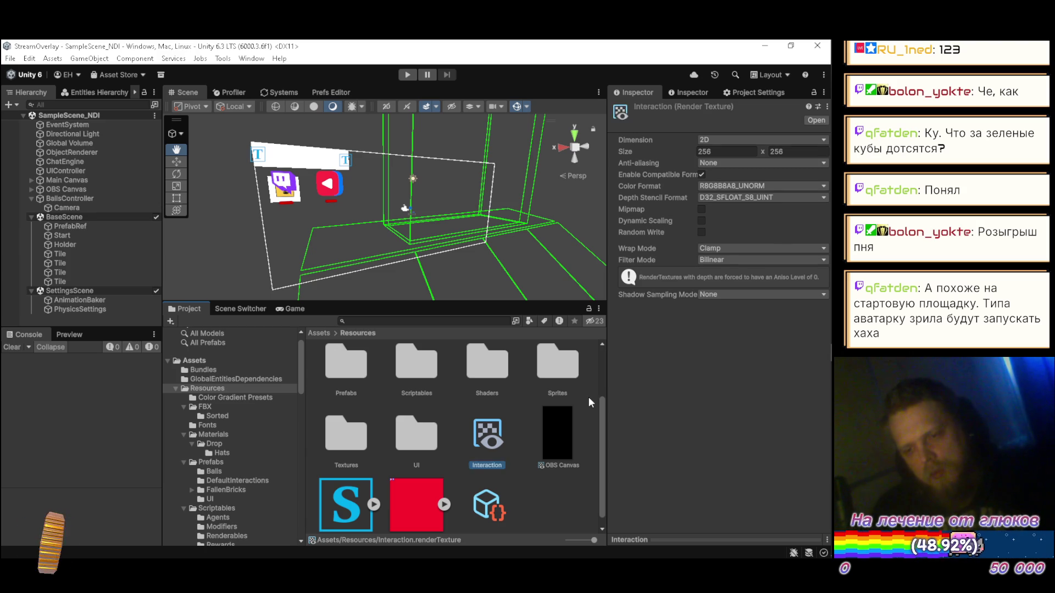
- Set the Interaction texture size to 1440 × 900, comparing against OBS Canvas's settings
click(712, 152)
text(1440)
key(Tab)
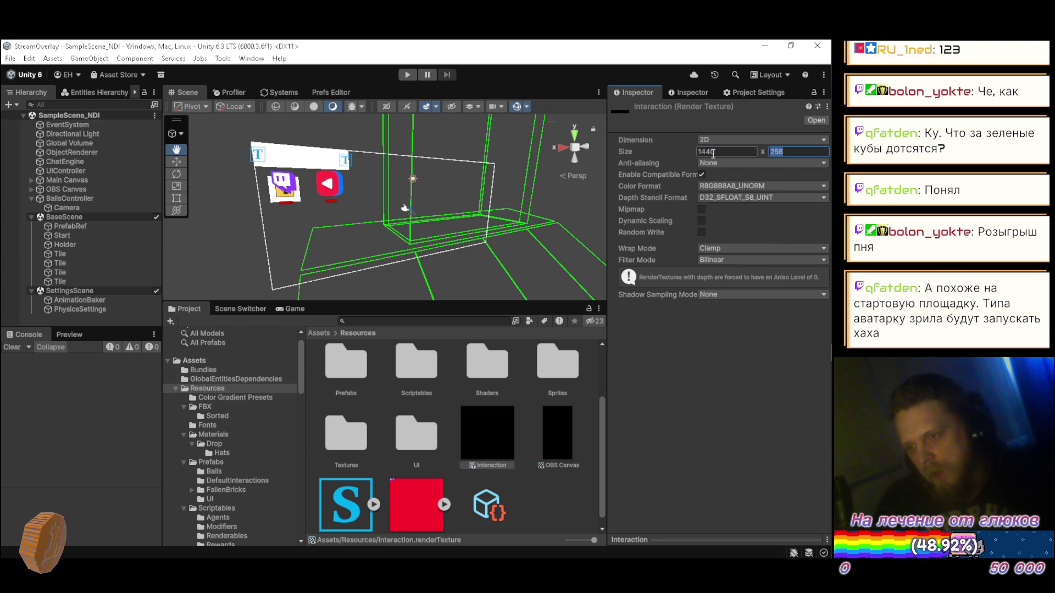
text(900)
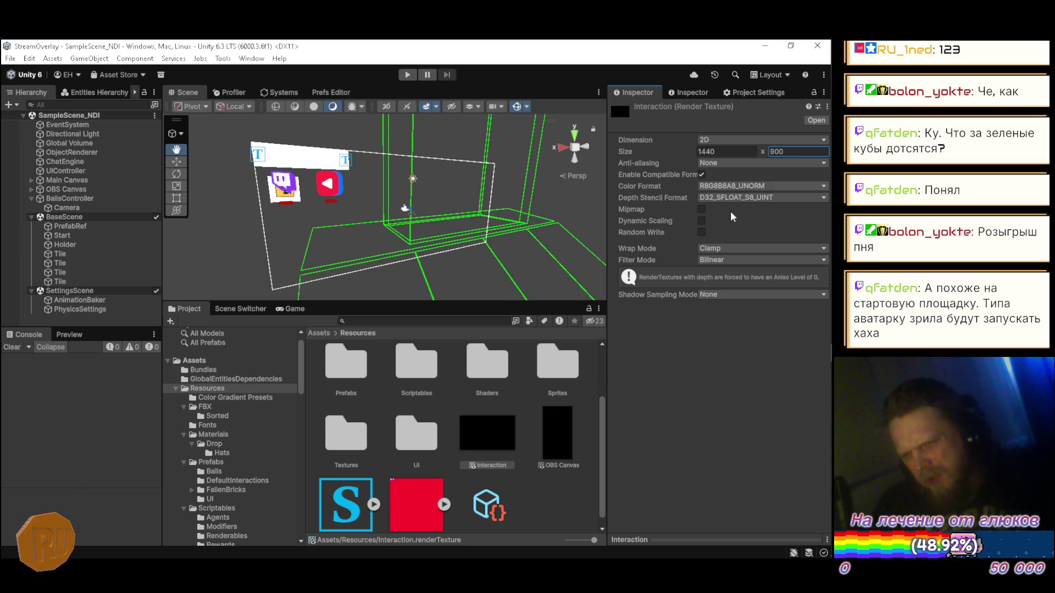
click(552, 451)
click(510, 448)
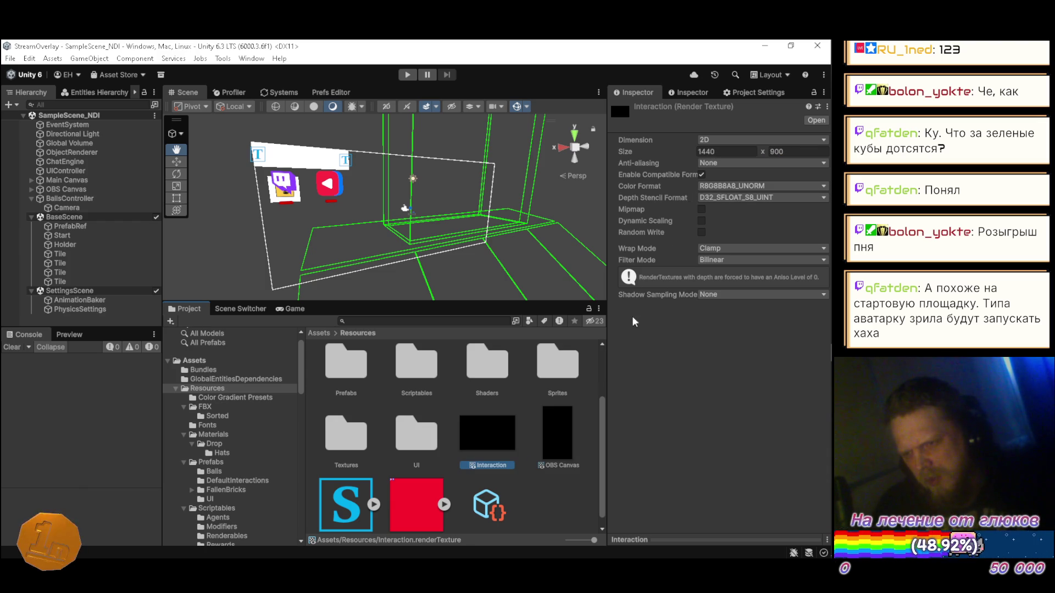
click(701, 174)
click(553, 439)
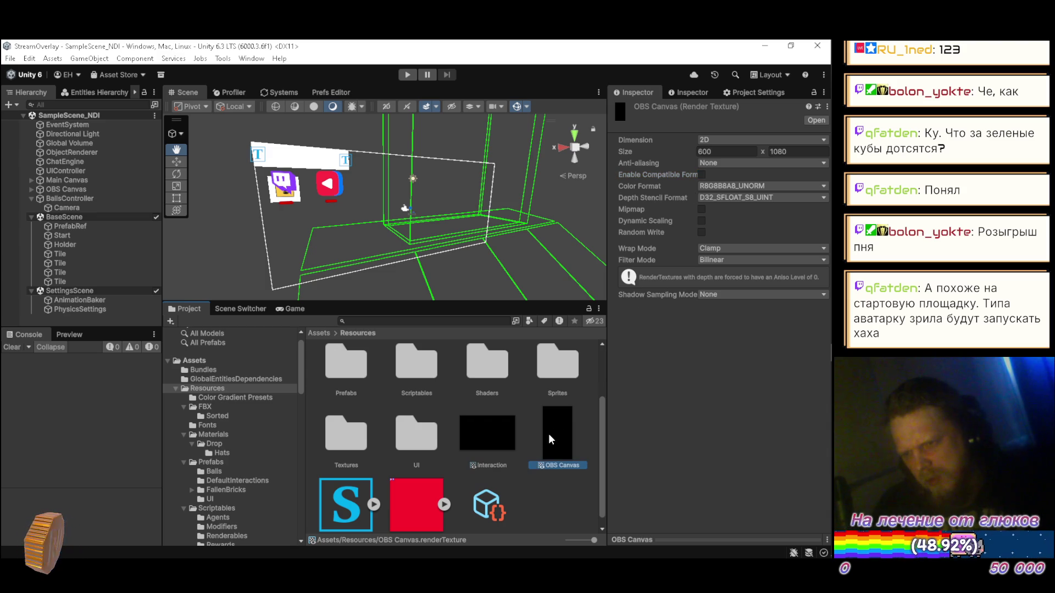
click(483, 436)
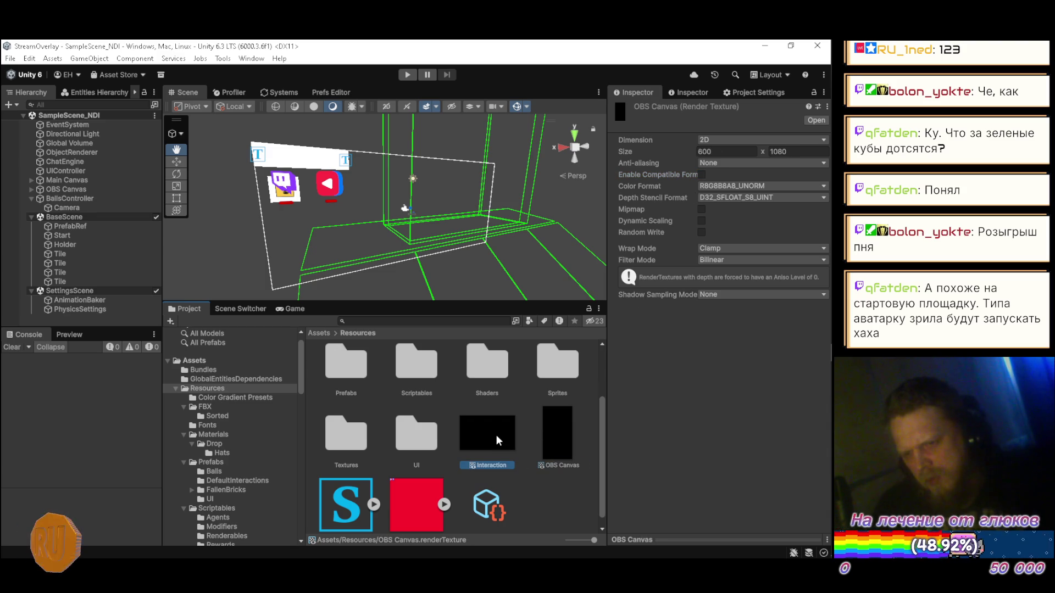
click(67, 210)
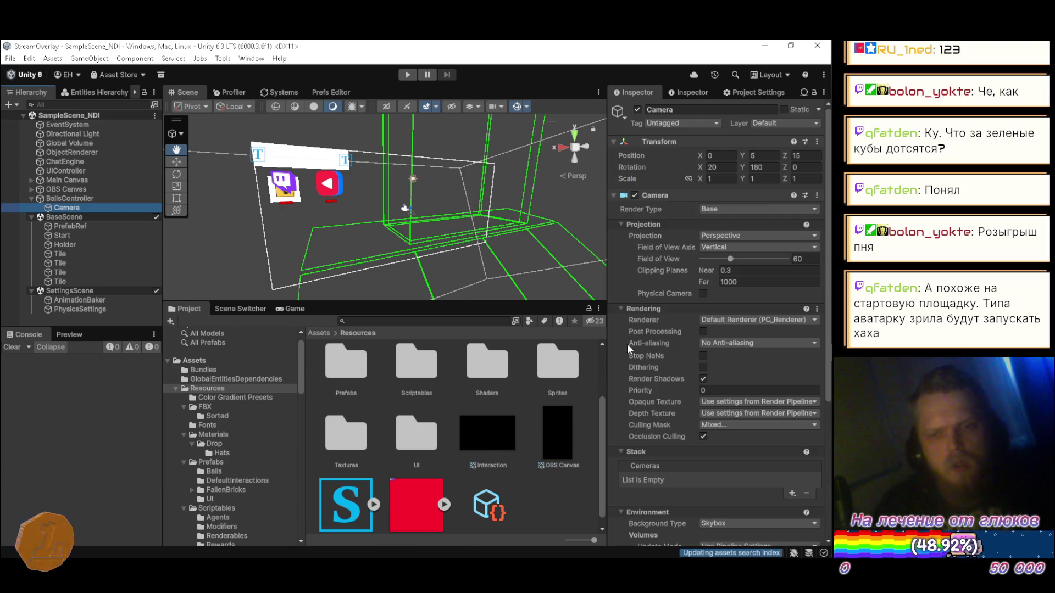
- Assign the Interaction render texture as the BallsController Camera's Output Texture and view the Game tab
scroll(696, 344, down, 5)
mouse_move(487, 434)
mouse_down()
mouse_move(659, 395)
mouse_move(737, 392)
mouse_up()
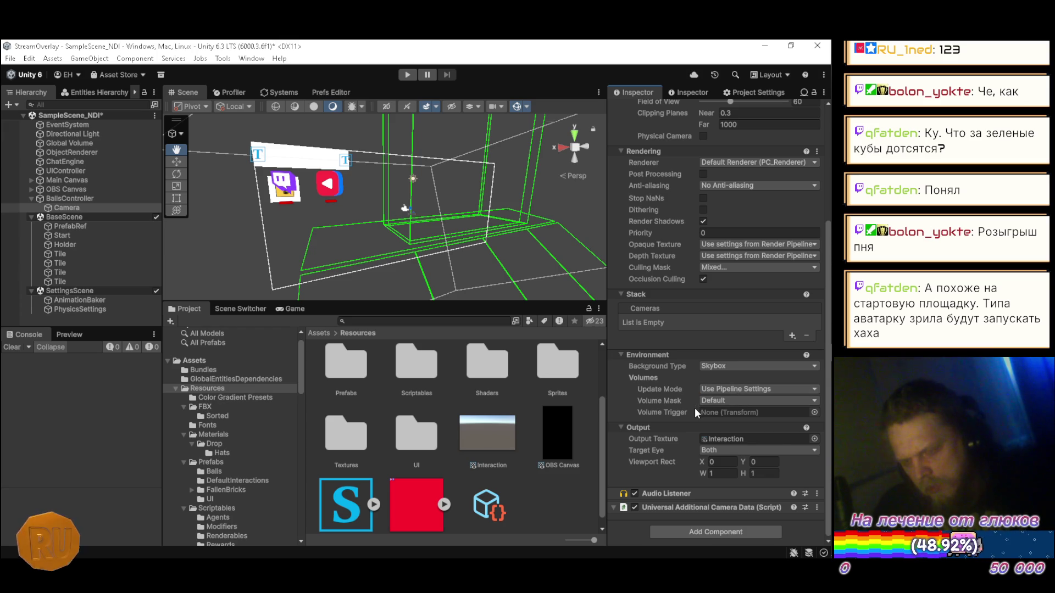
click(294, 309)
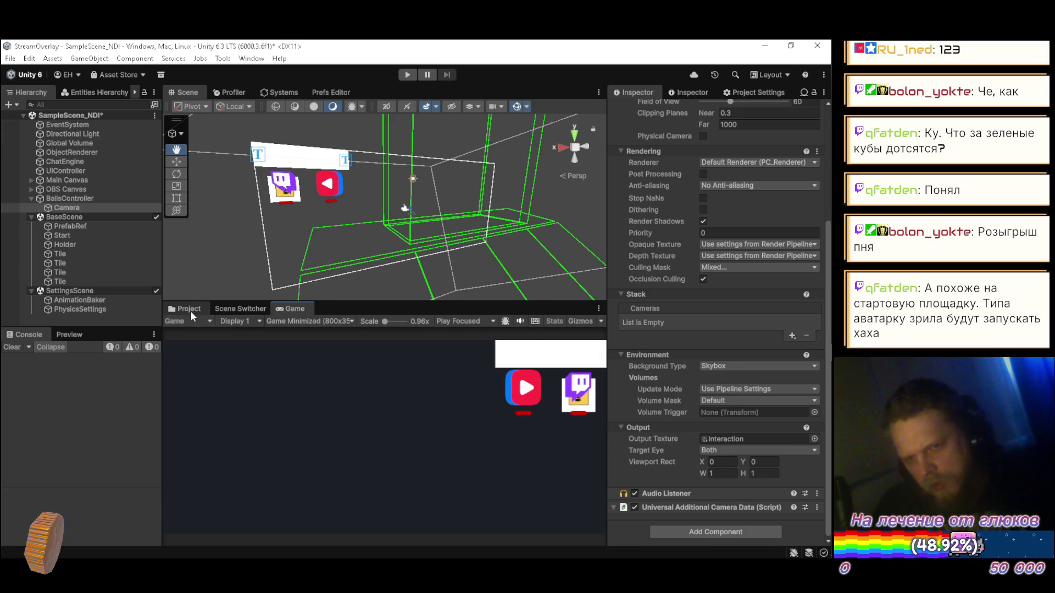
click(193, 310)
click(290, 309)
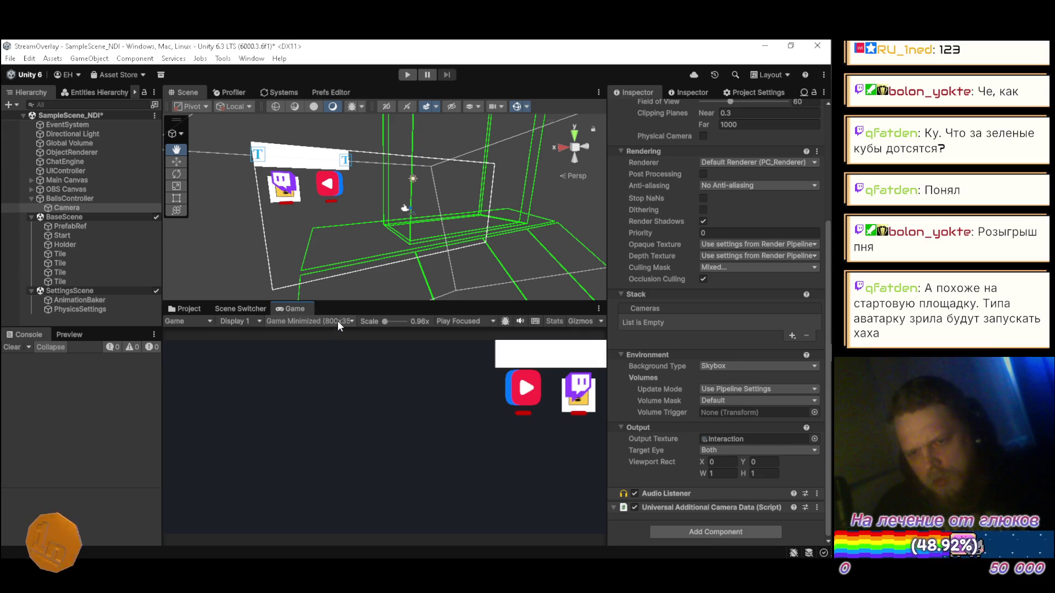
- Set the Game view resolution to 480p, then Admin Panel (900x700), and return to the Project browser
click(314, 322)
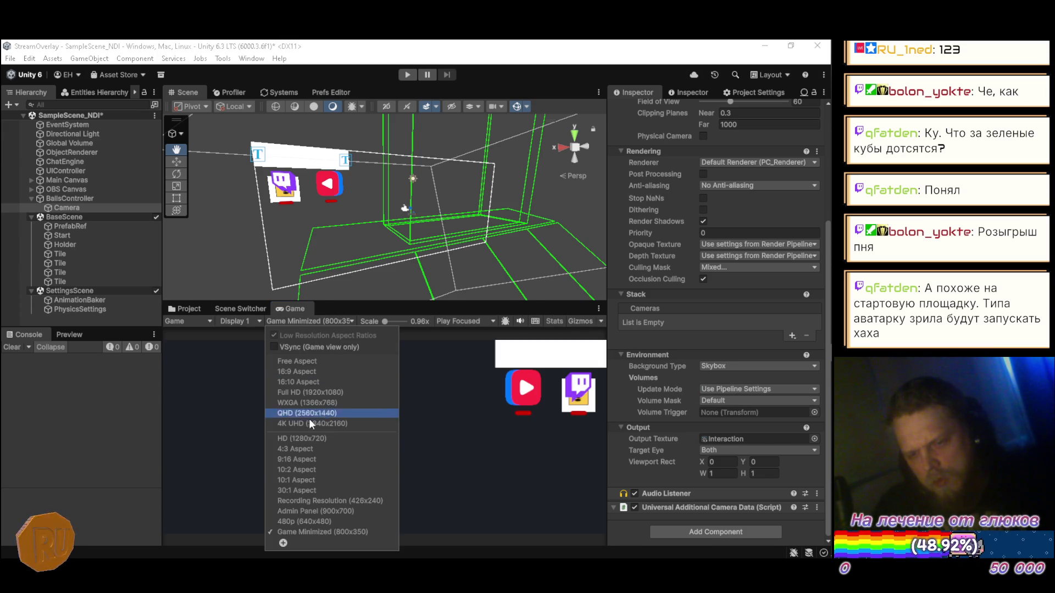
click(304, 521)
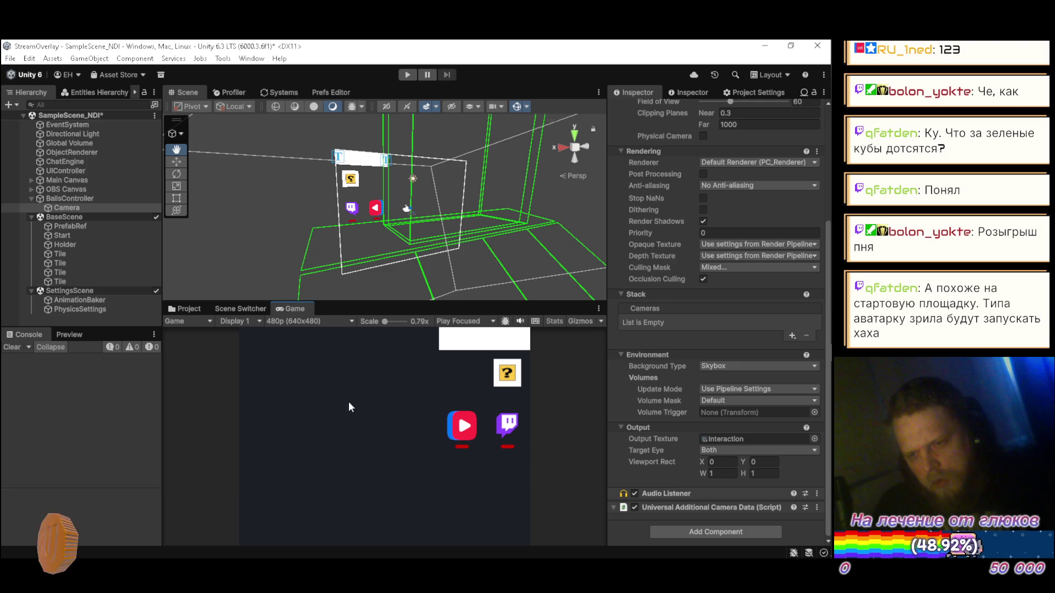
click(307, 321)
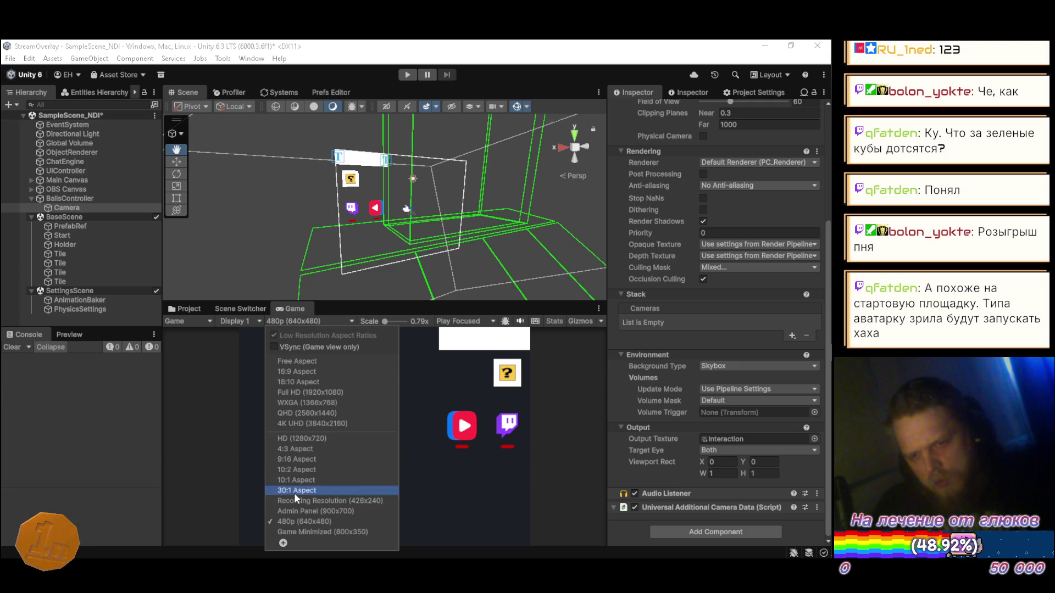
click(292, 511)
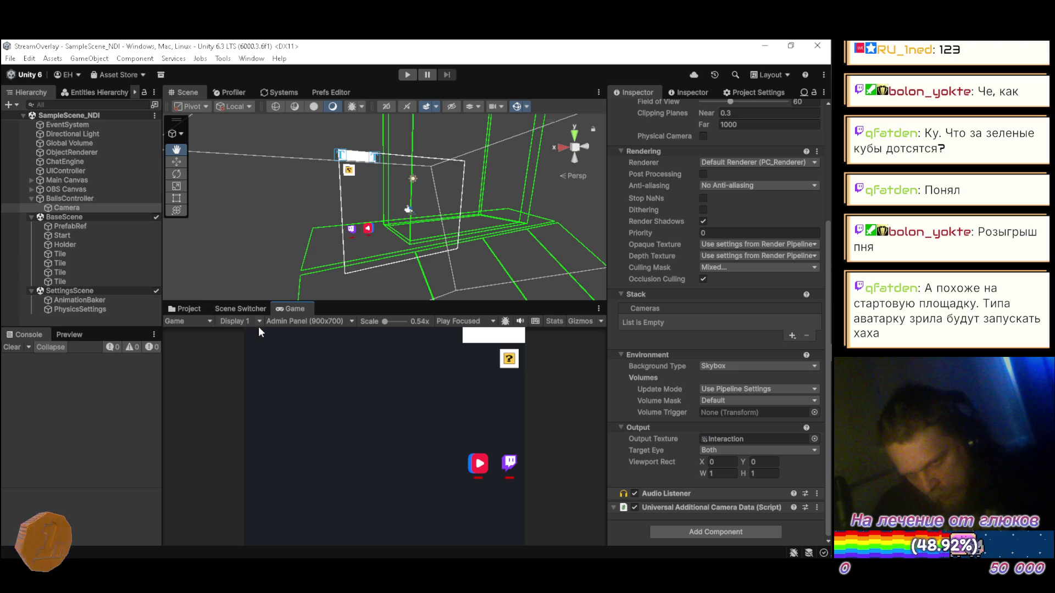
click(200, 308)
scroll(492, 457, down, 1)
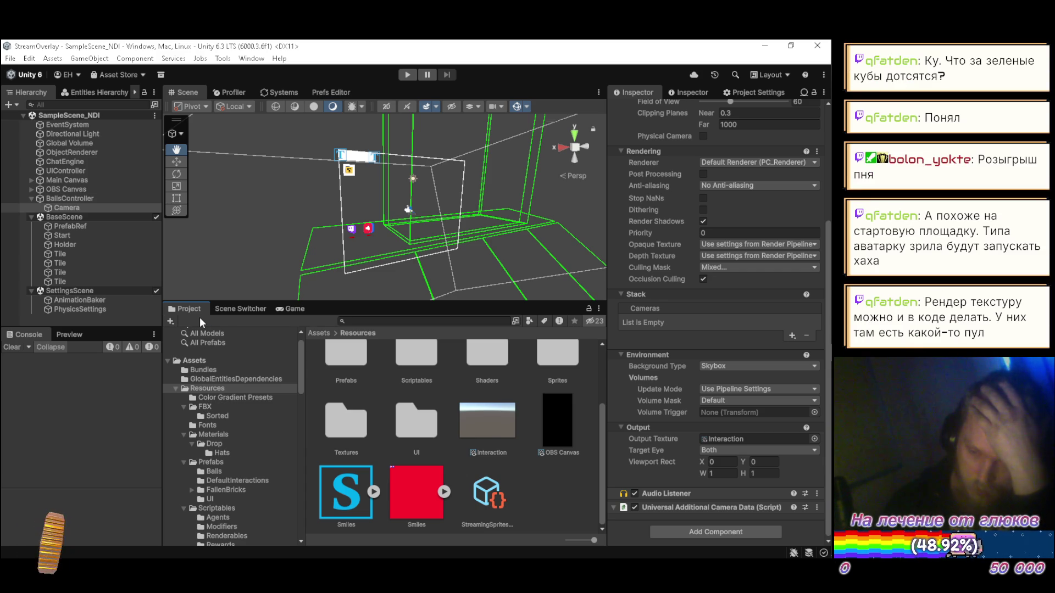
- Load the Shader Editor scene from the Scene Switcher
click(290, 305)
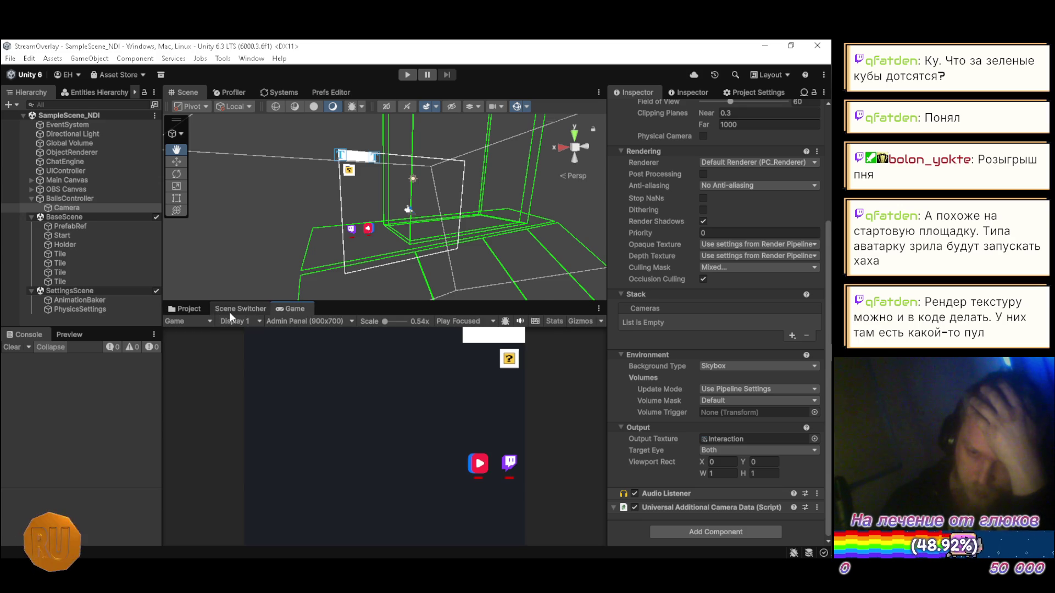
click(196, 308)
scroll(275, 403, down, 3)
scroll(276, 406, down, 5)
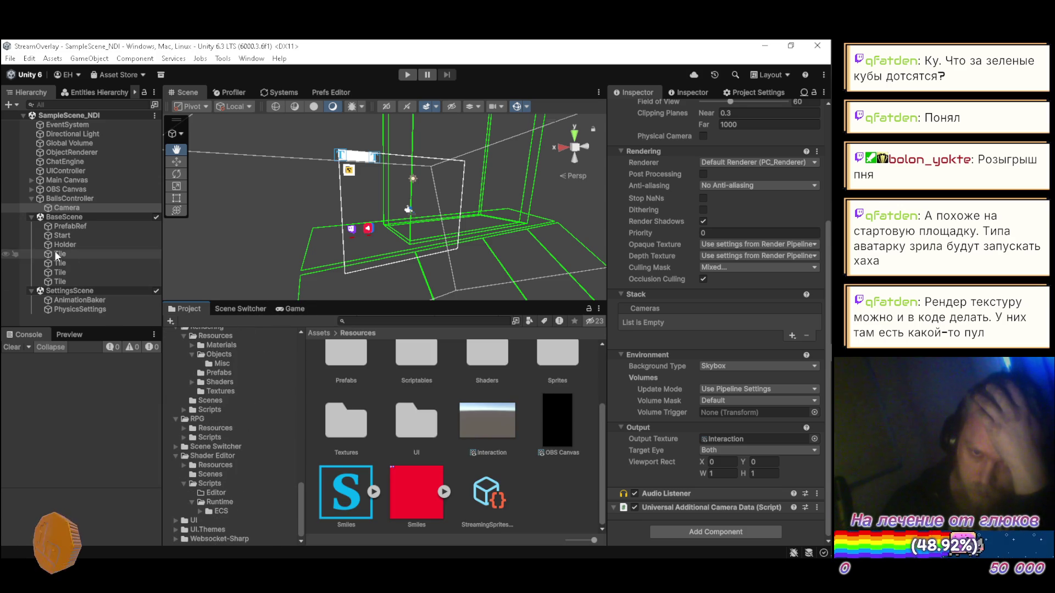
click(247, 309)
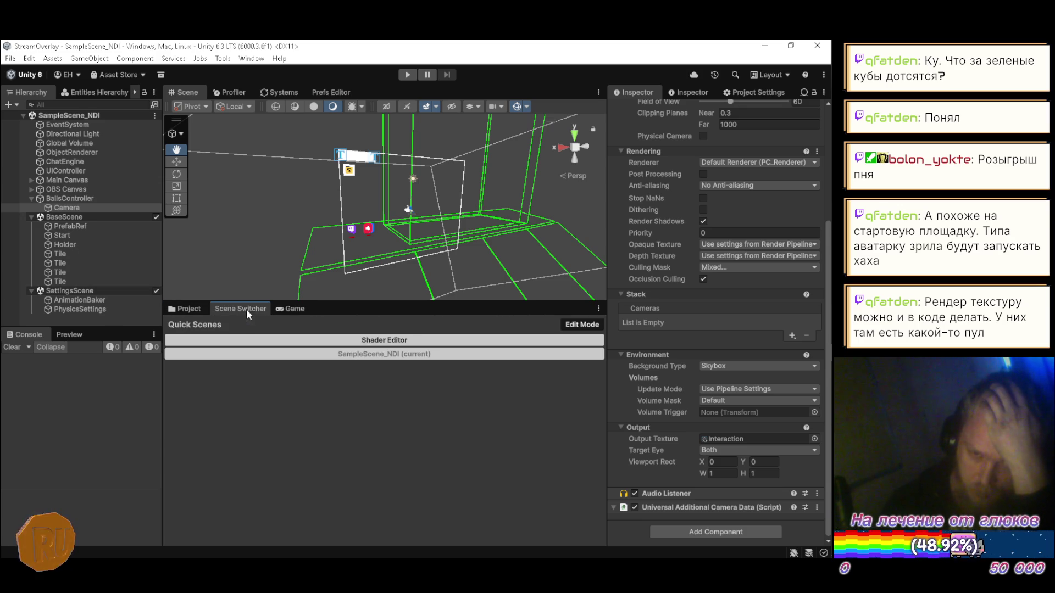
click(356, 344)
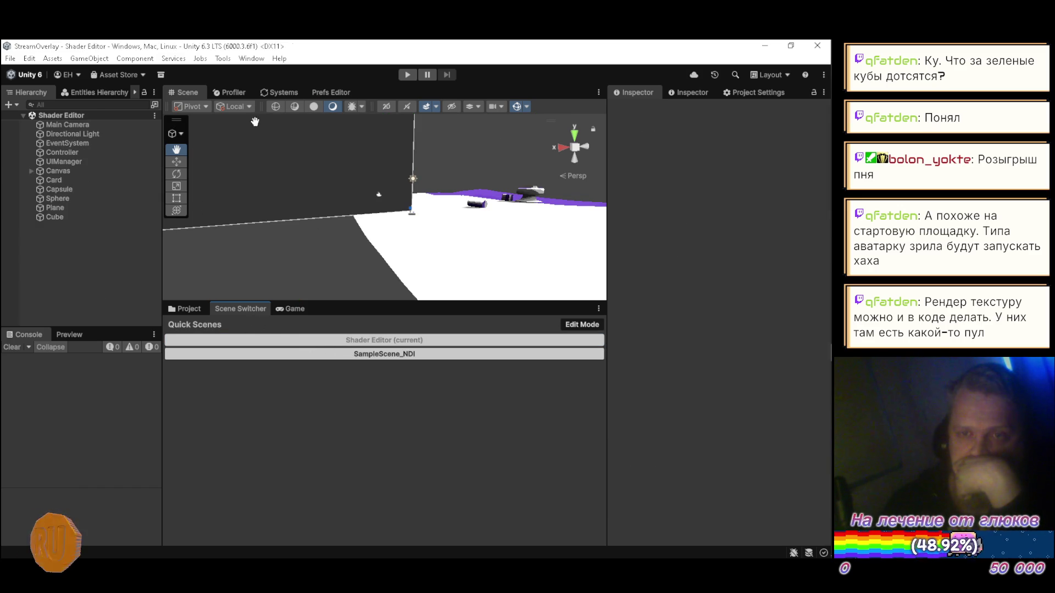
- Open the Package Manager, then bring Visual Studio to the front
click(252, 59)
mouse_move(330, 223)
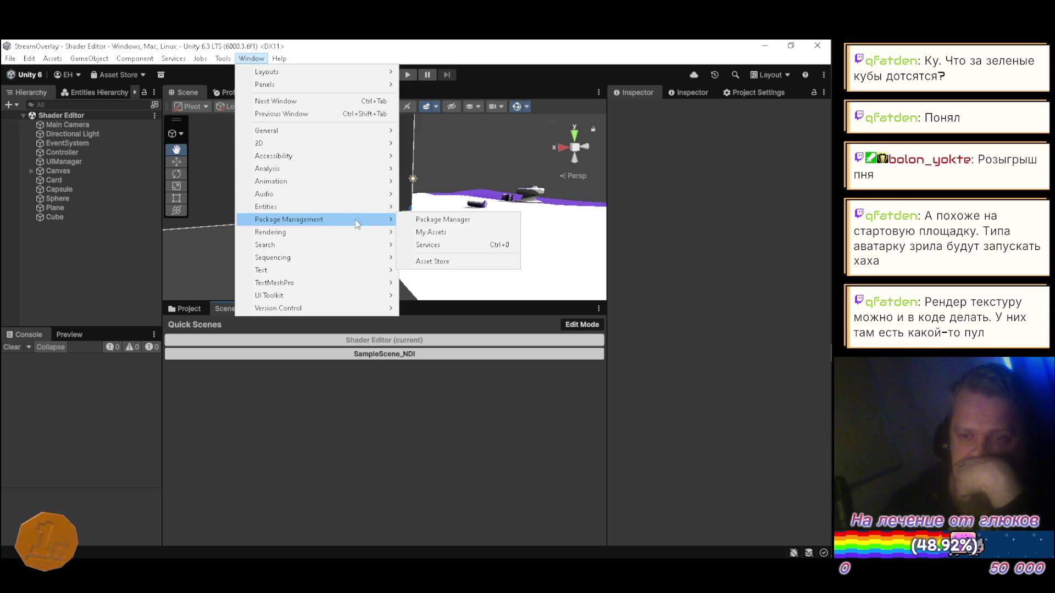
click(423, 221)
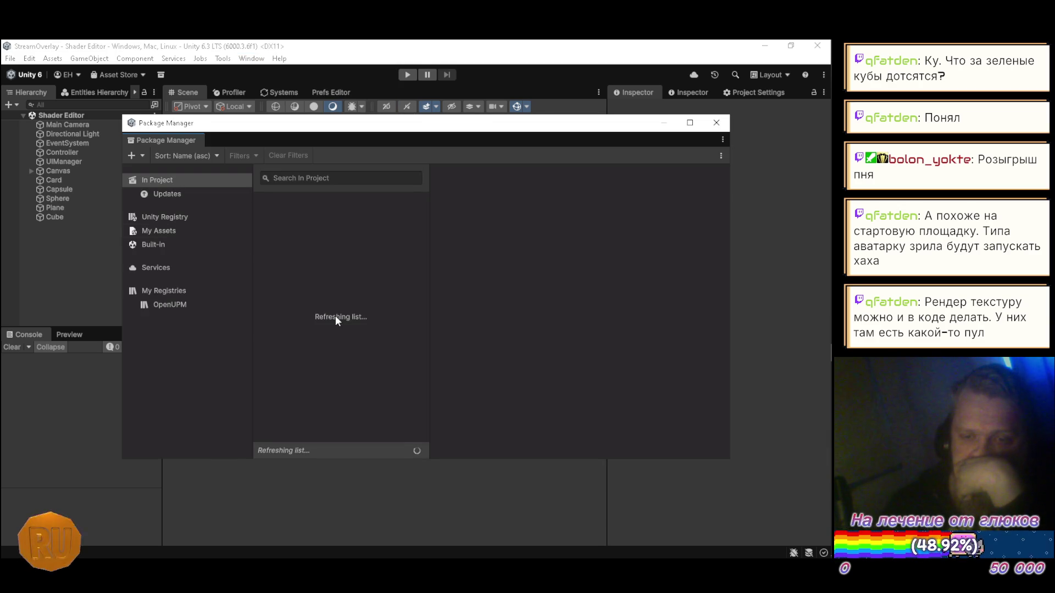
mouse_move(832, 319)
click(819, 254)
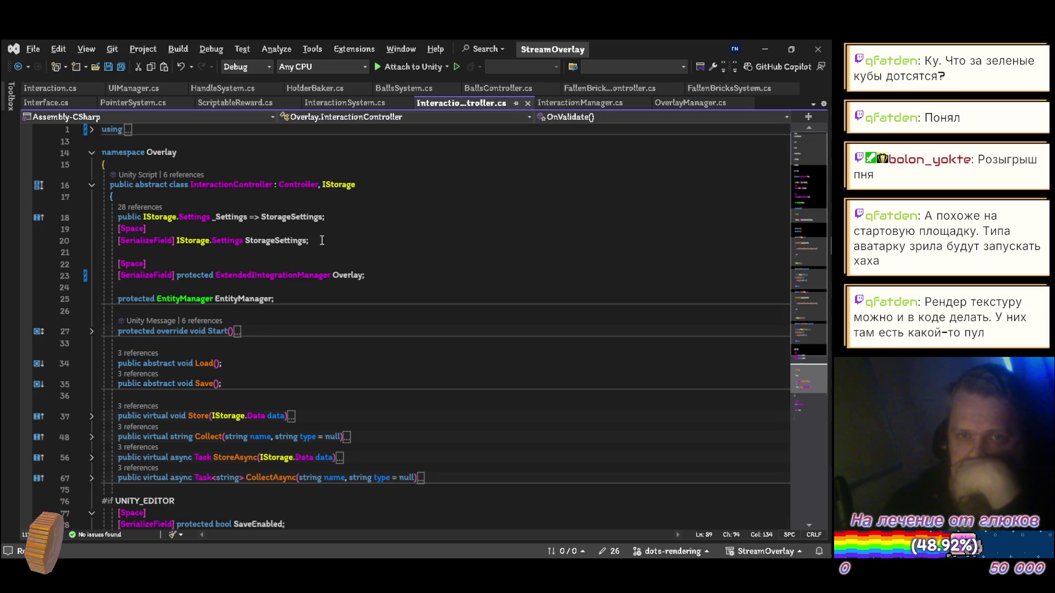
- Close the UIManager.cs, HandleSystem.cs and Interaction.cs tabs in Visual Studio
click(39, 90)
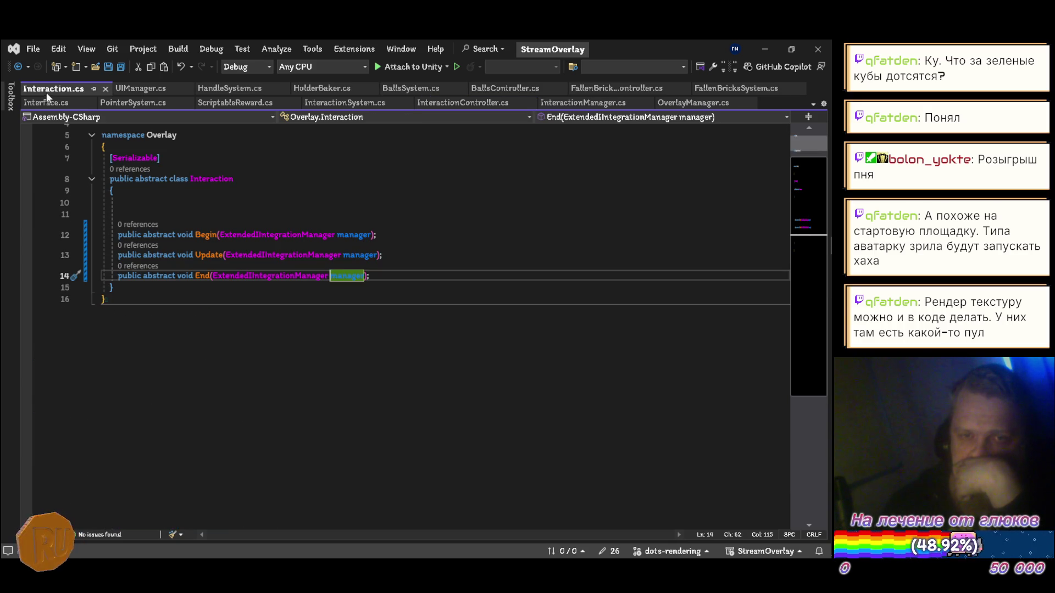
scroll(158, 142, up, 1)
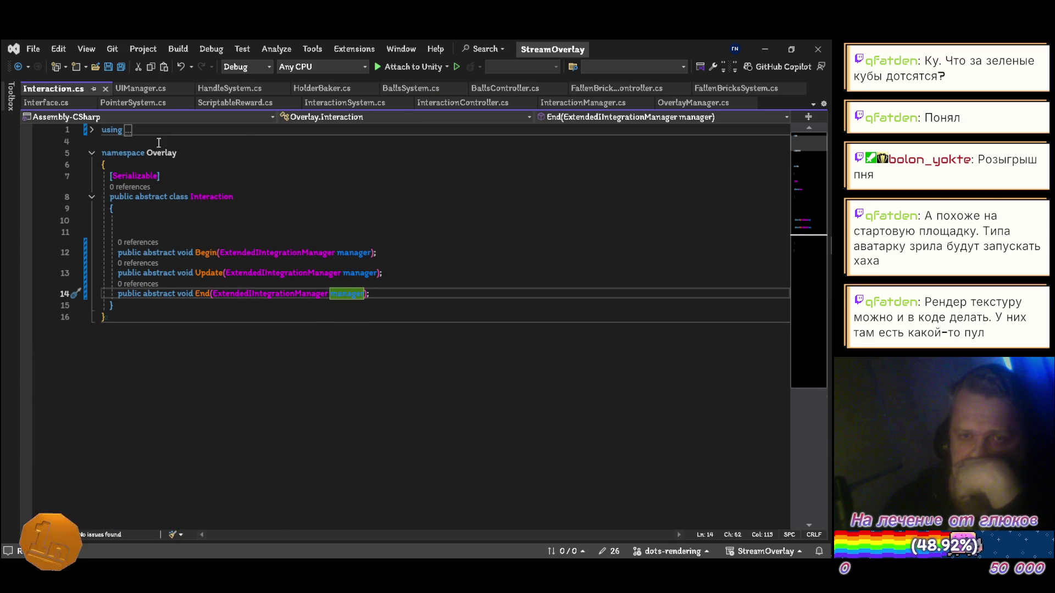
click(137, 89)
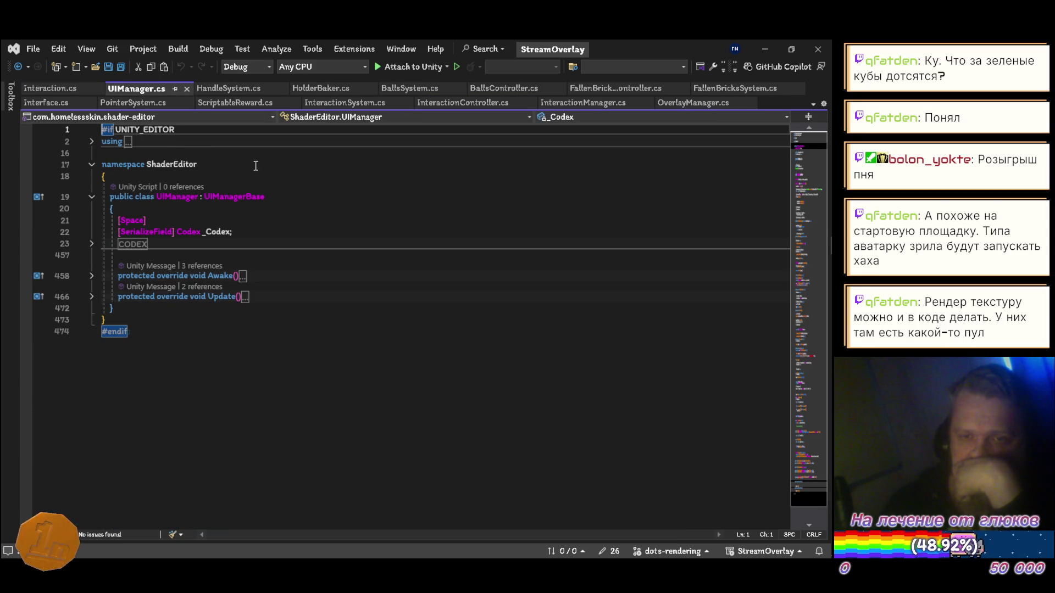
click(187, 89)
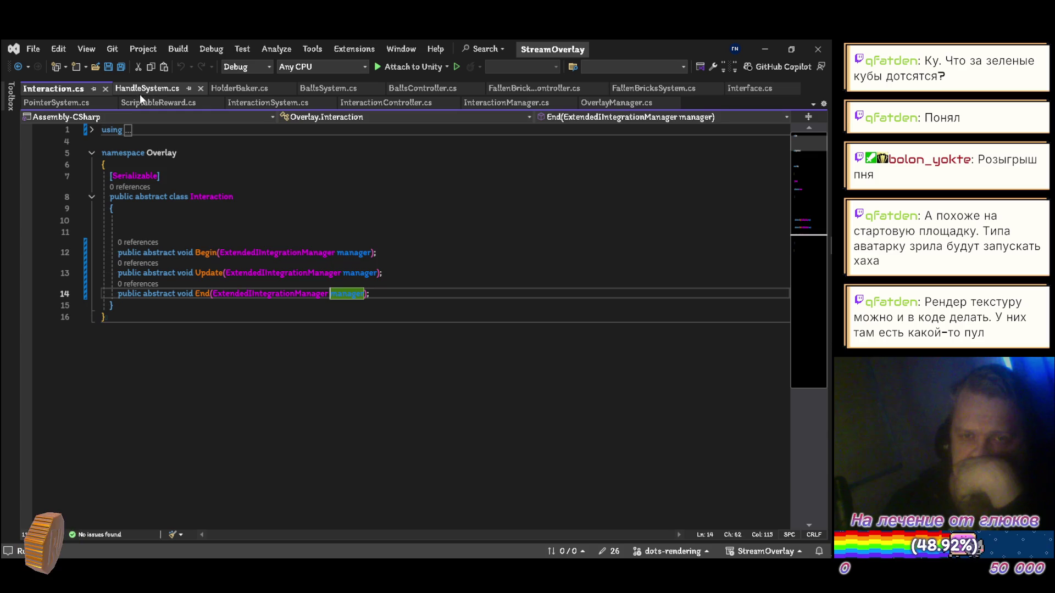
click(136, 88)
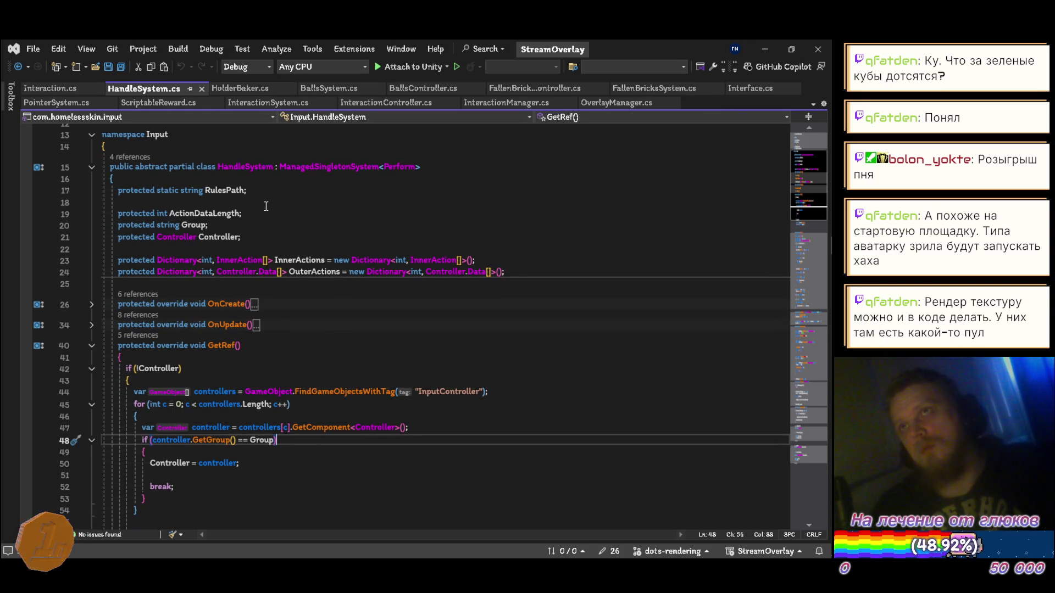
key(ctrl+m)
key(ctrl+o)
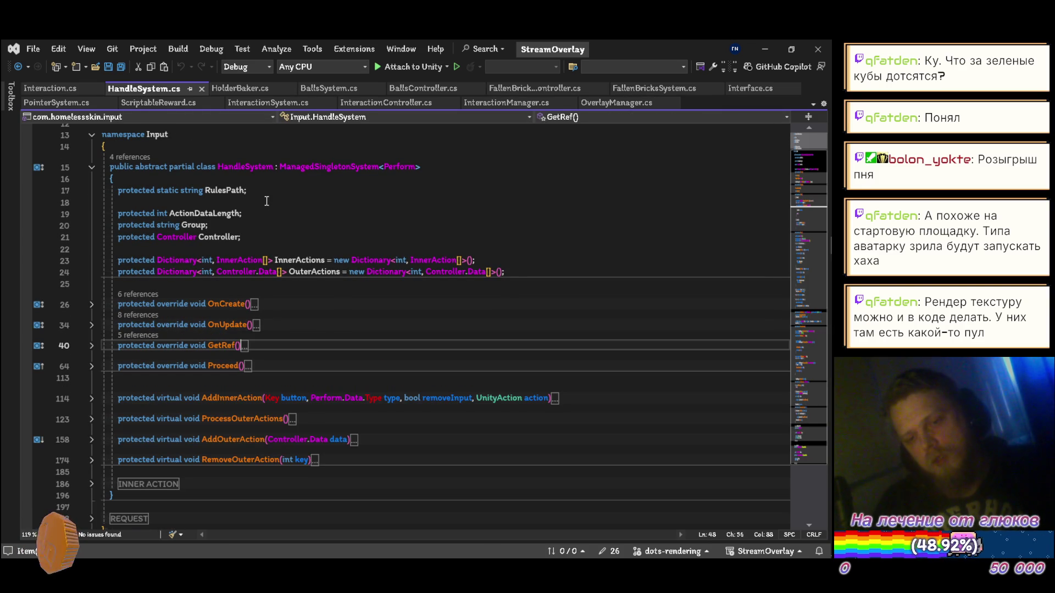
click(201, 89)
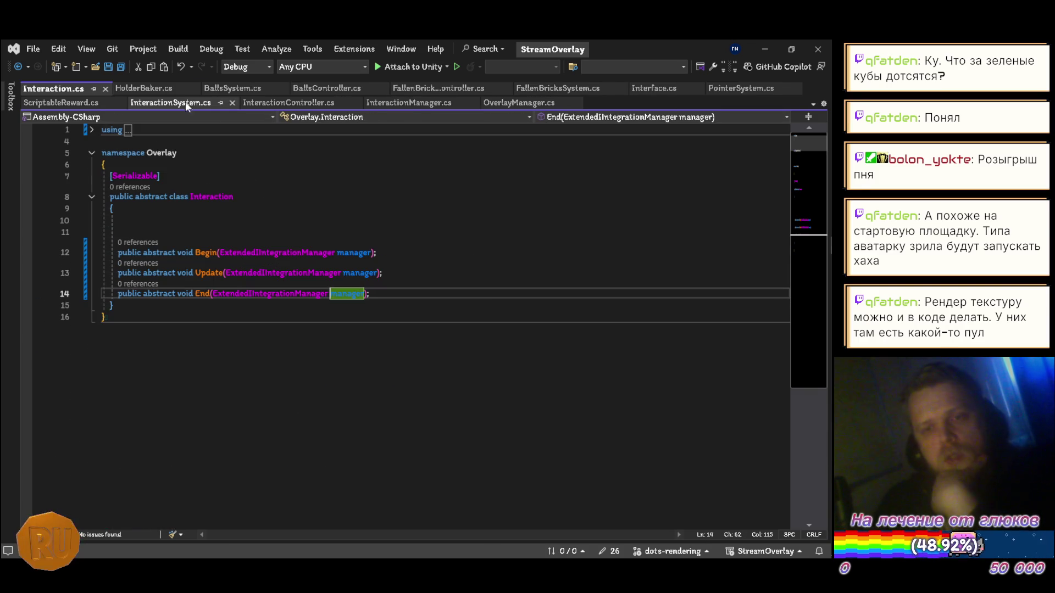
click(105, 89)
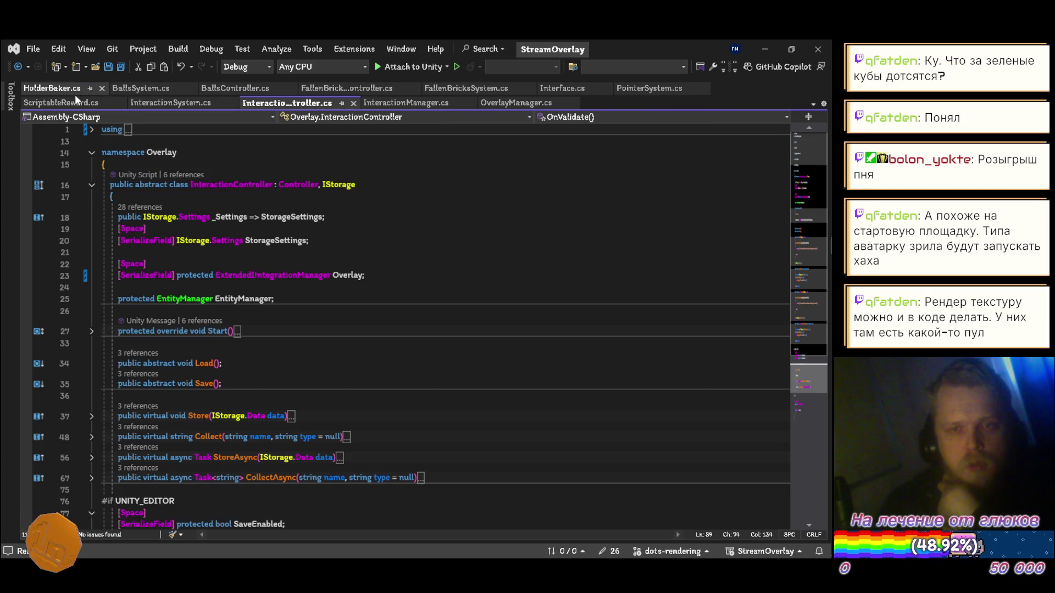
- Close HolderBaker.cs, fold BallsSystem.cs's code, and return to Unity
click(54, 89)
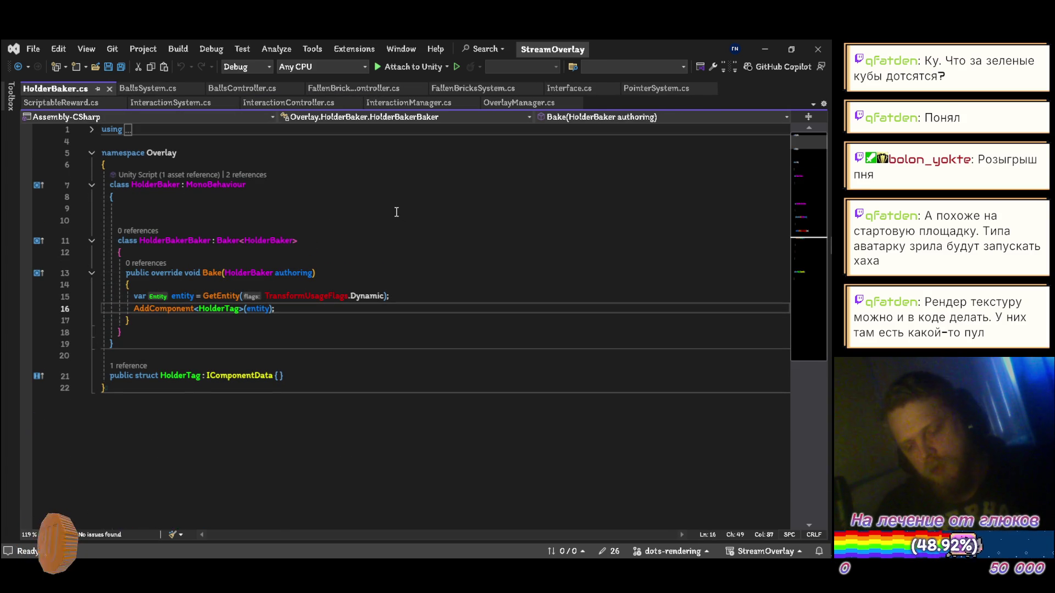
key(ctrl+m)
key(ctrl+m)
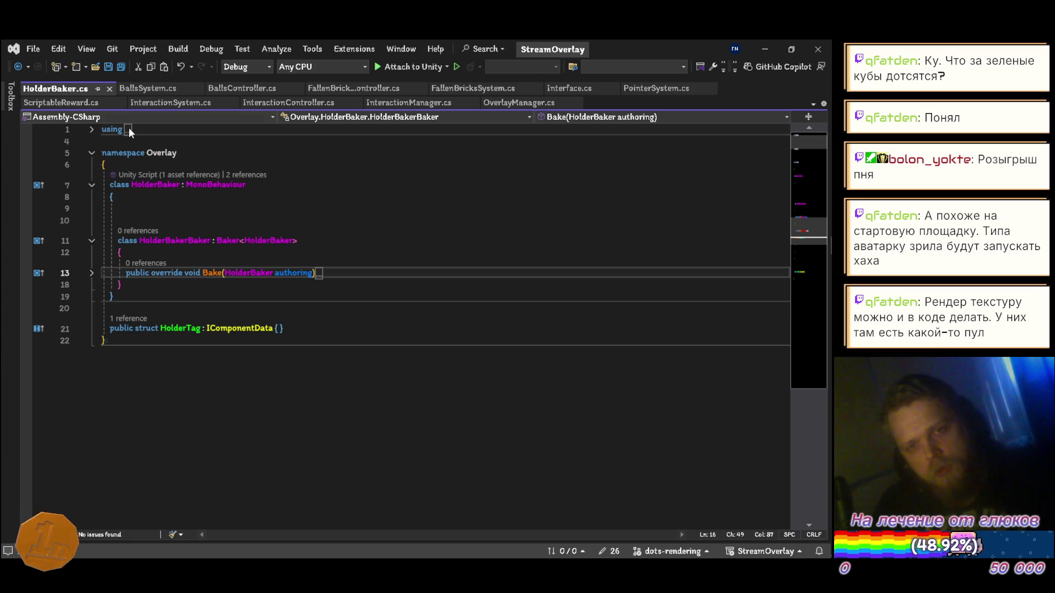
click(109, 89)
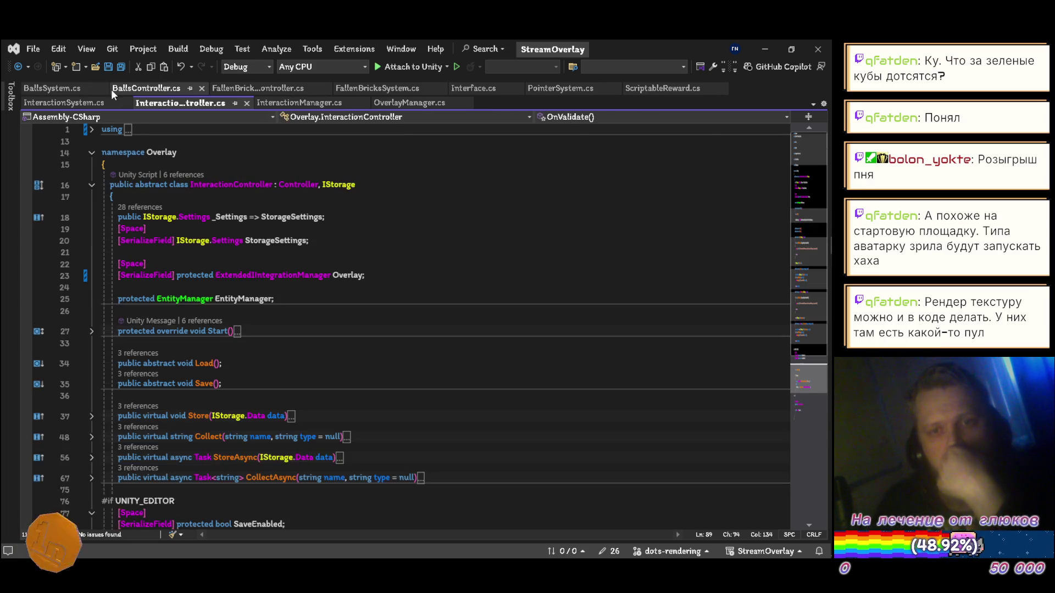
click(42, 89)
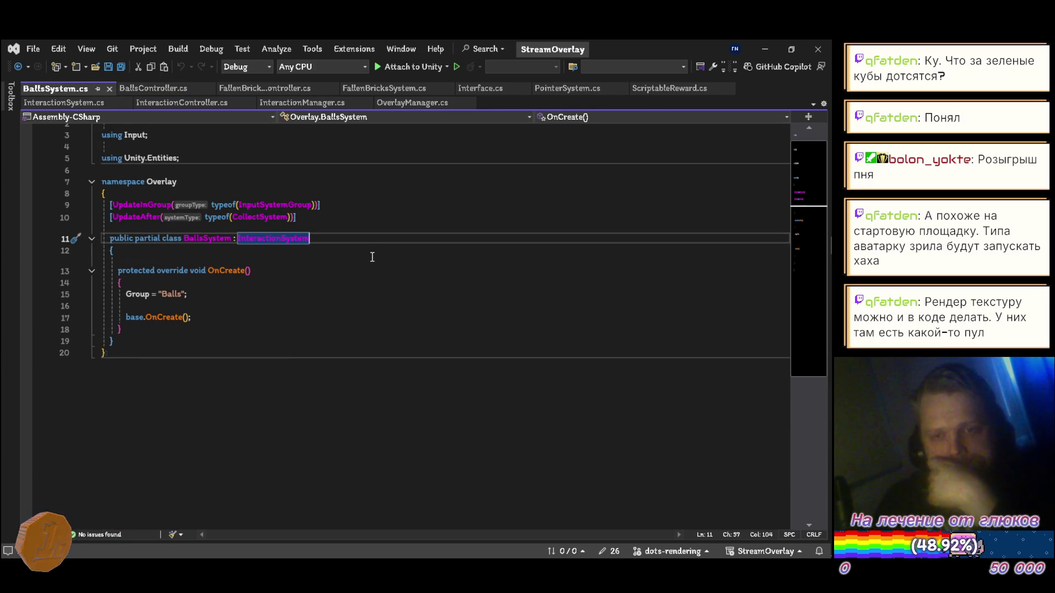
key(ctrl+m)
key(ctrl+o)
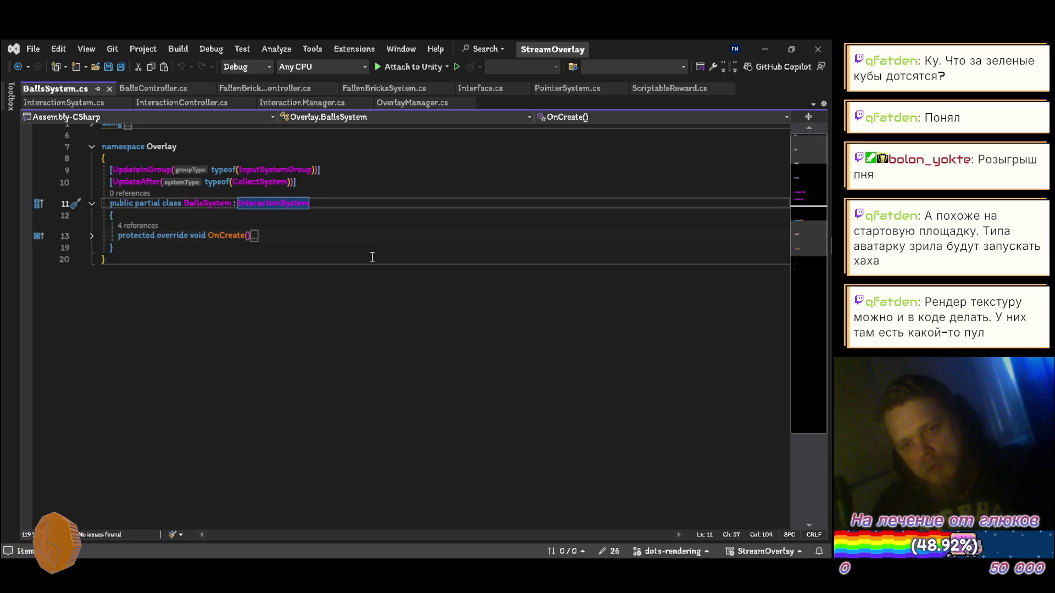
scroll(310, 225, up, 1)
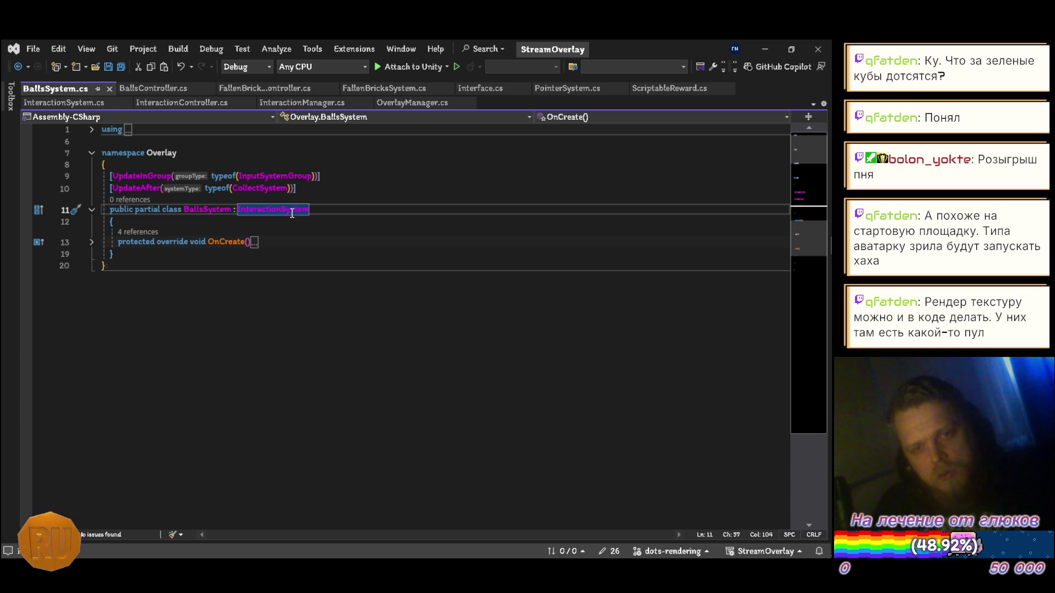
key(alt+Tab)
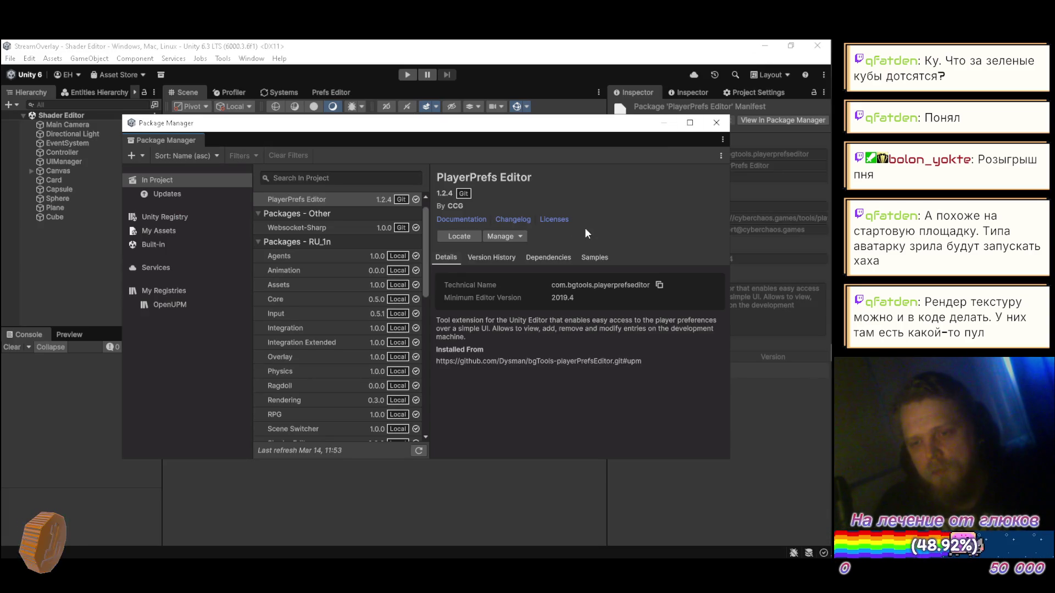
- Remove the local Integration Extended 1.0.0 package from the project in Package Manager
click(322, 344)
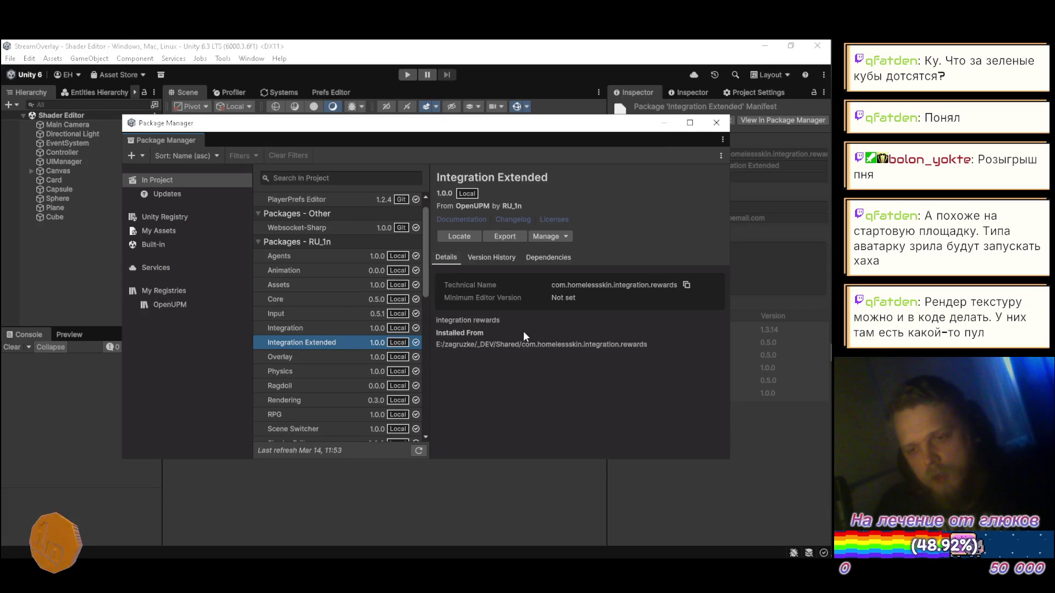
click(565, 239)
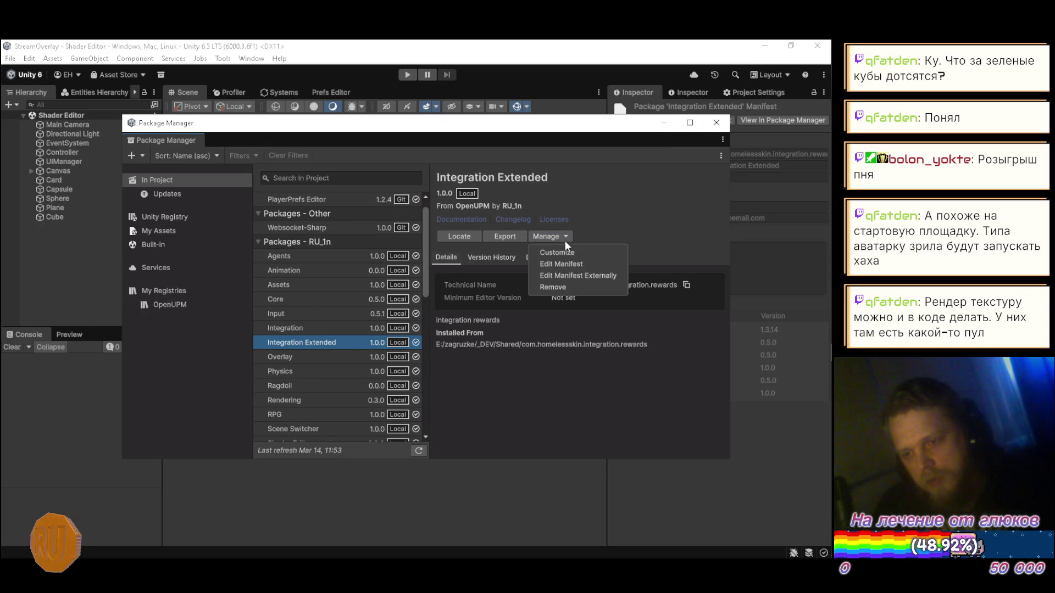
click(561, 289)
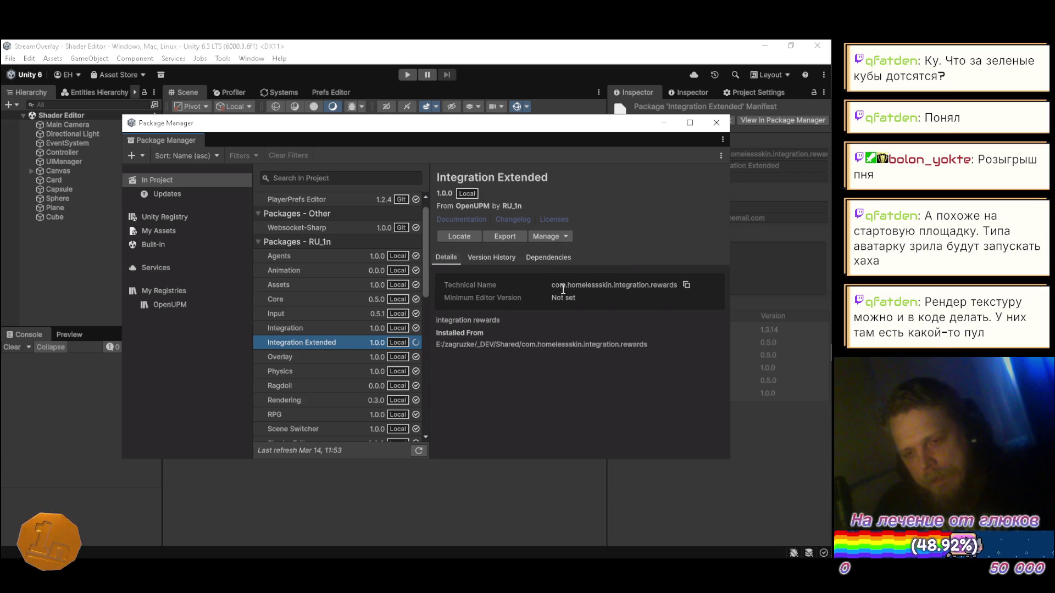
mouse_move(827, 310)
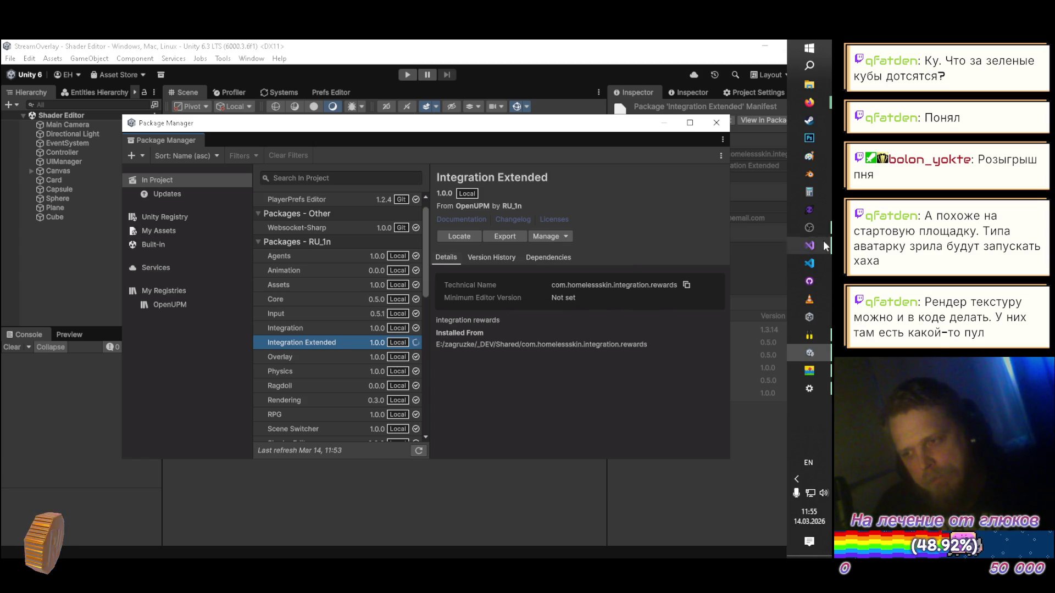
mouse_move(816, 103)
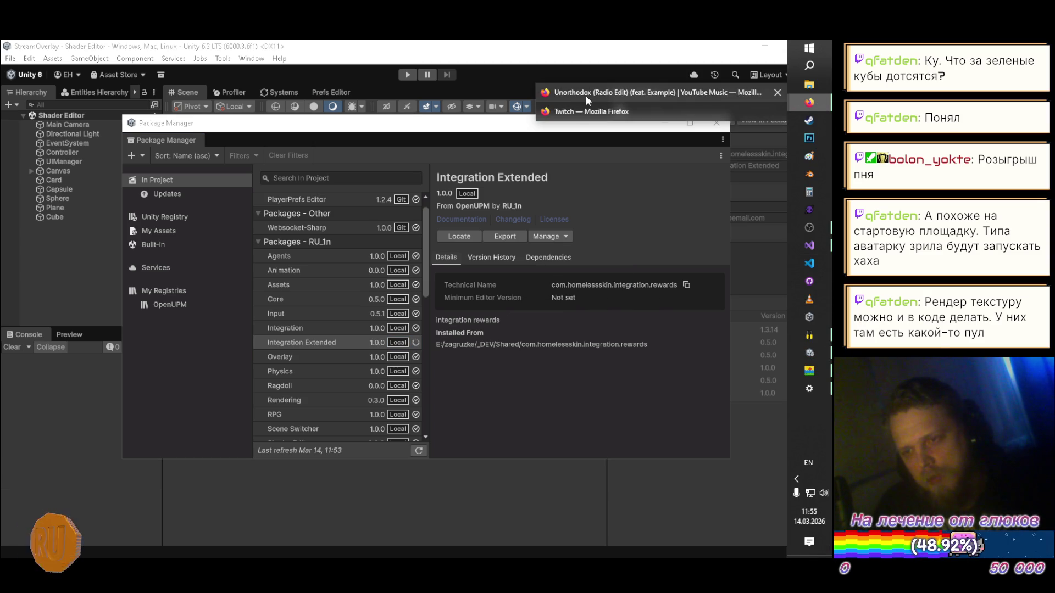
- Open the Settings page of the com.homelessskin.integration.rewards repository on GitHub
click(810, 282)
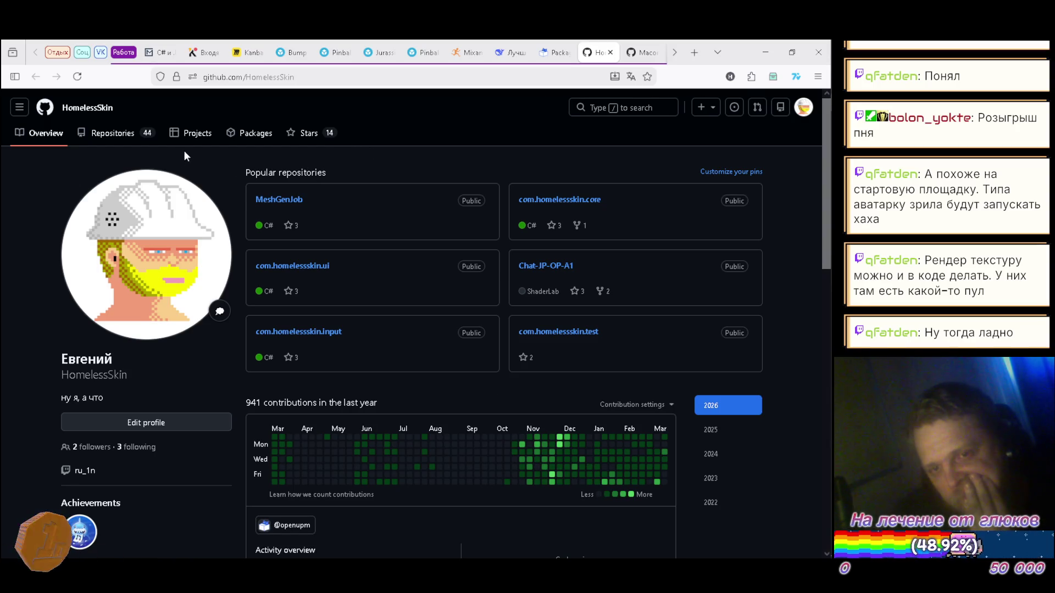
click(117, 138)
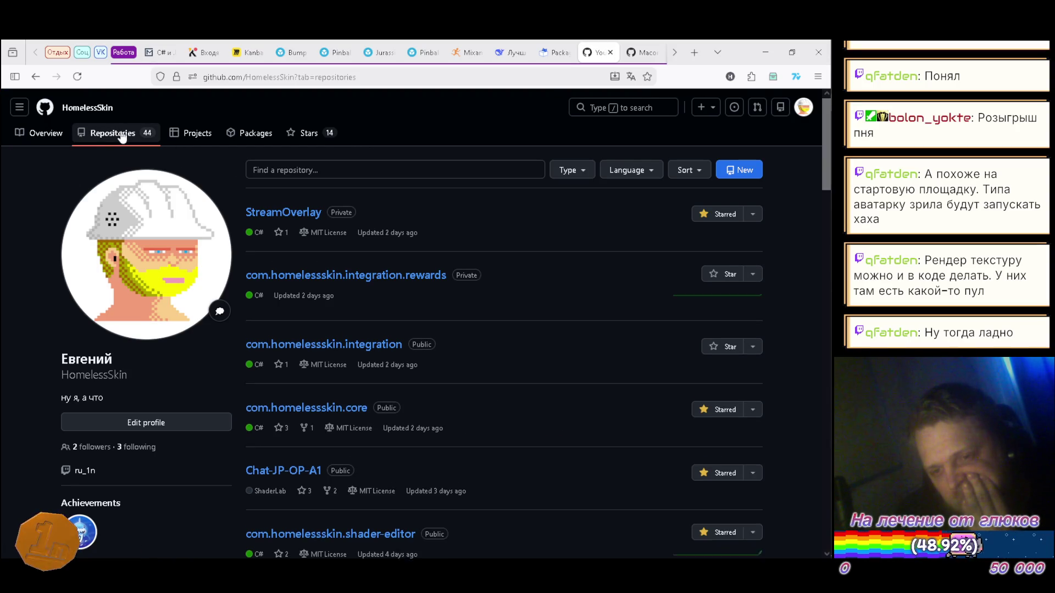
click(347, 286)
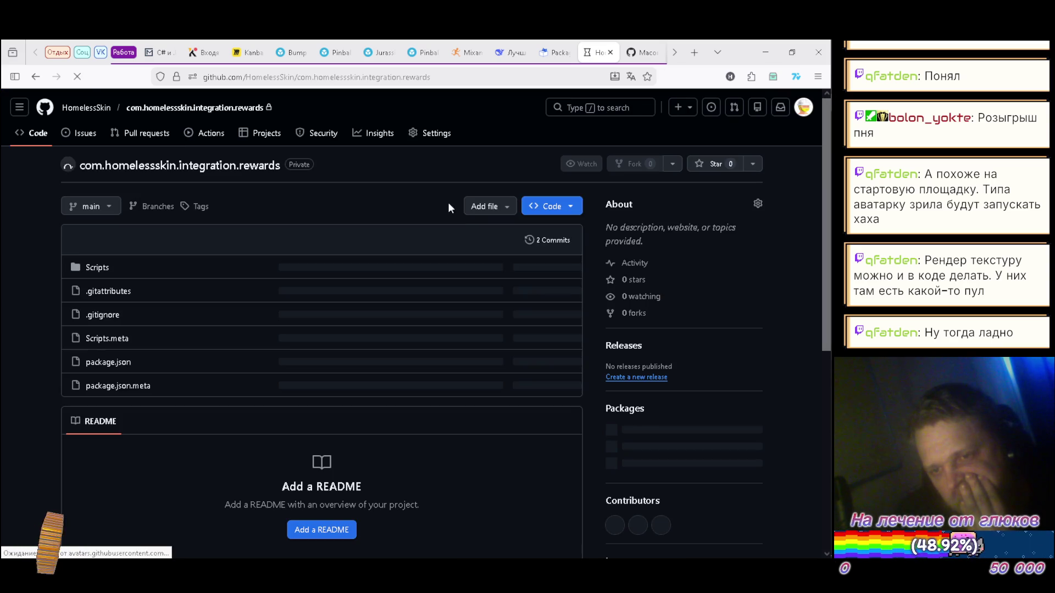
click(431, 134)
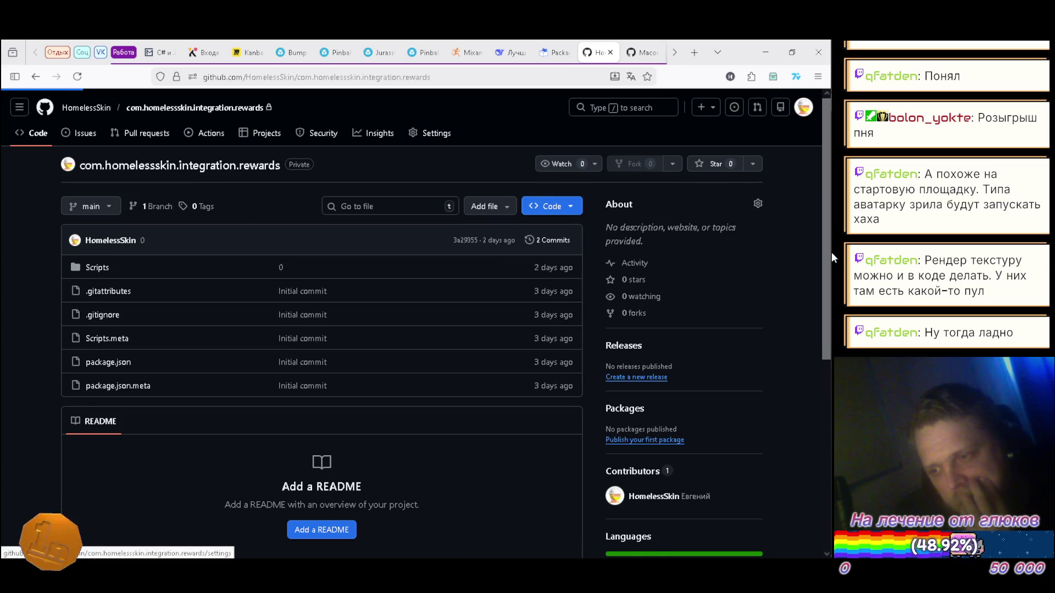
click(819, 280)
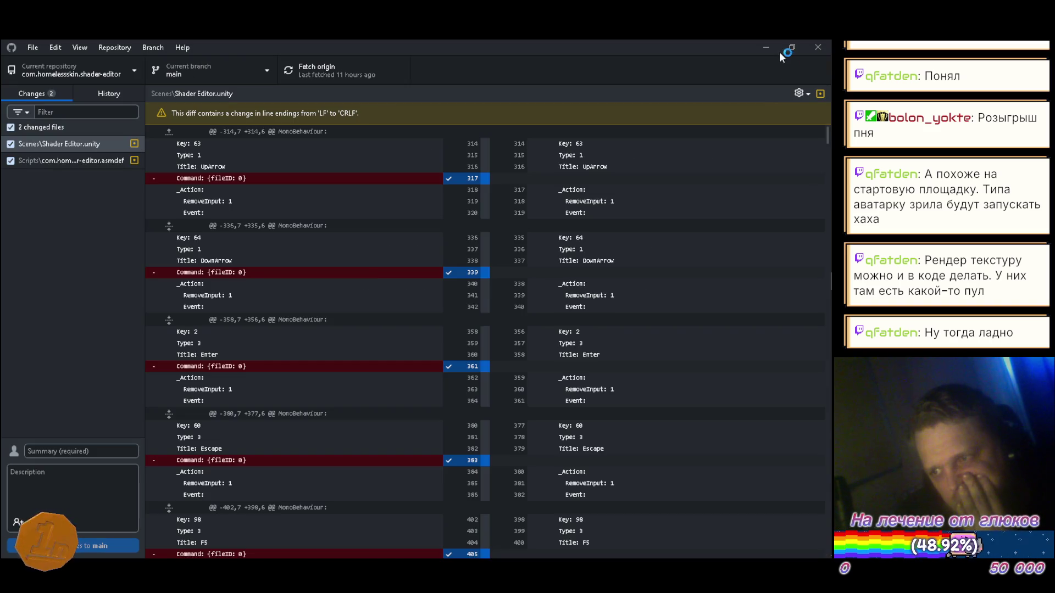
click(767, 47)
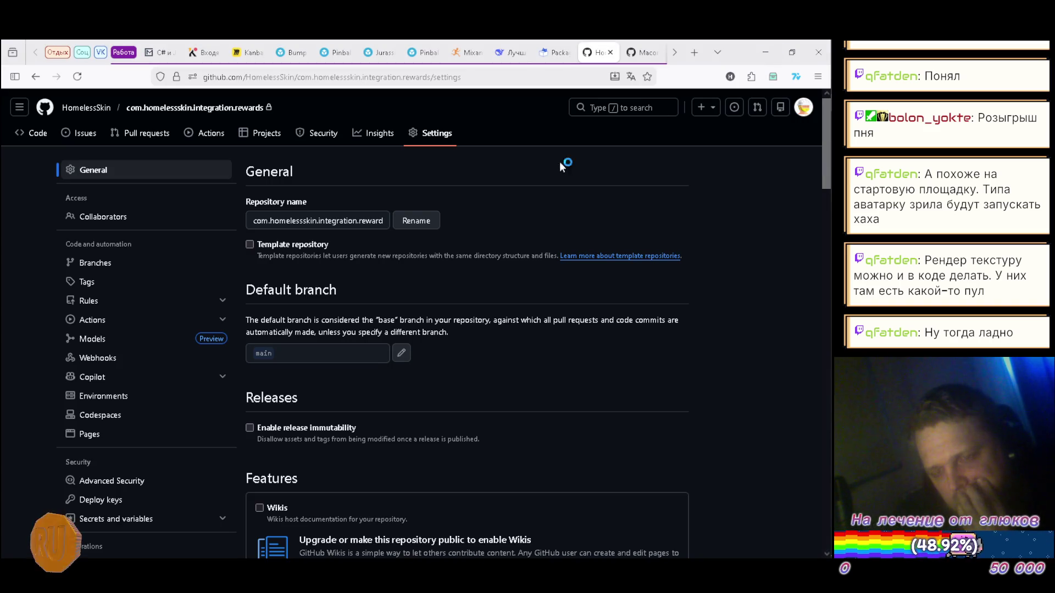
- Rename the repository to com.homelessskin.integration.extended
click(381, 222)
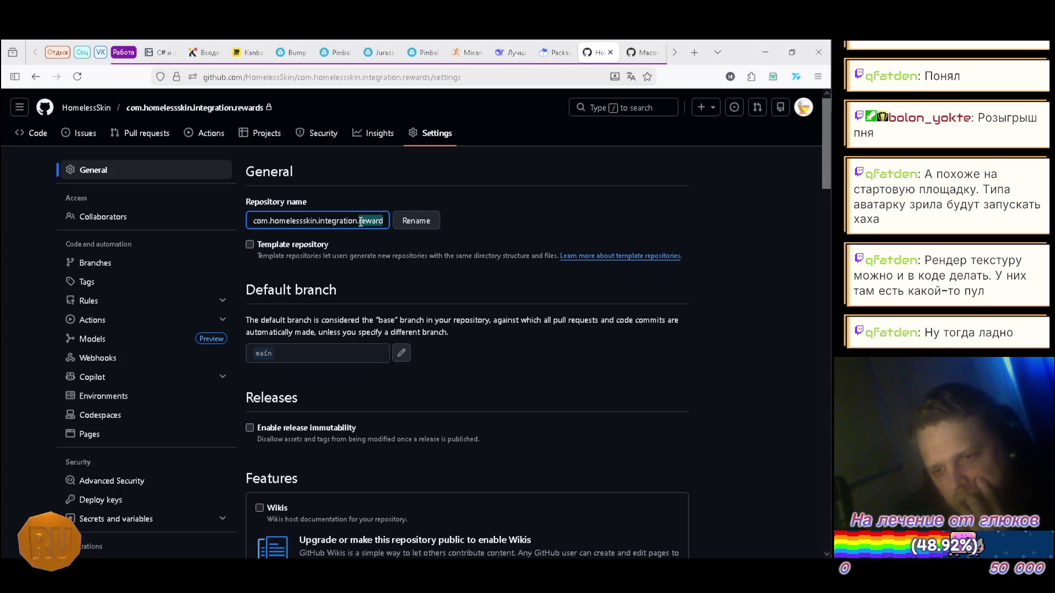
text(ext)
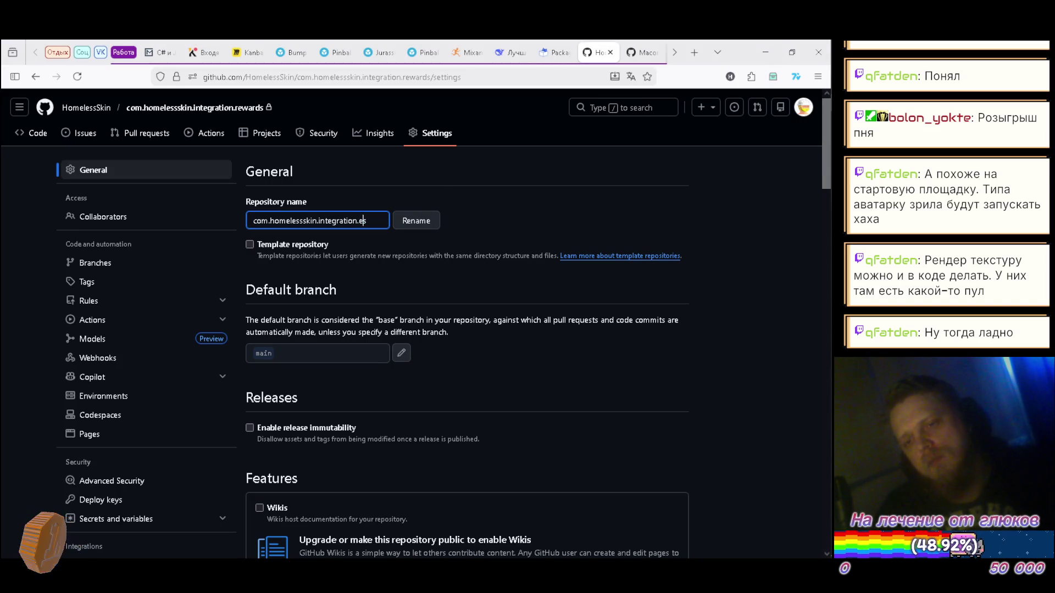
text(ende)
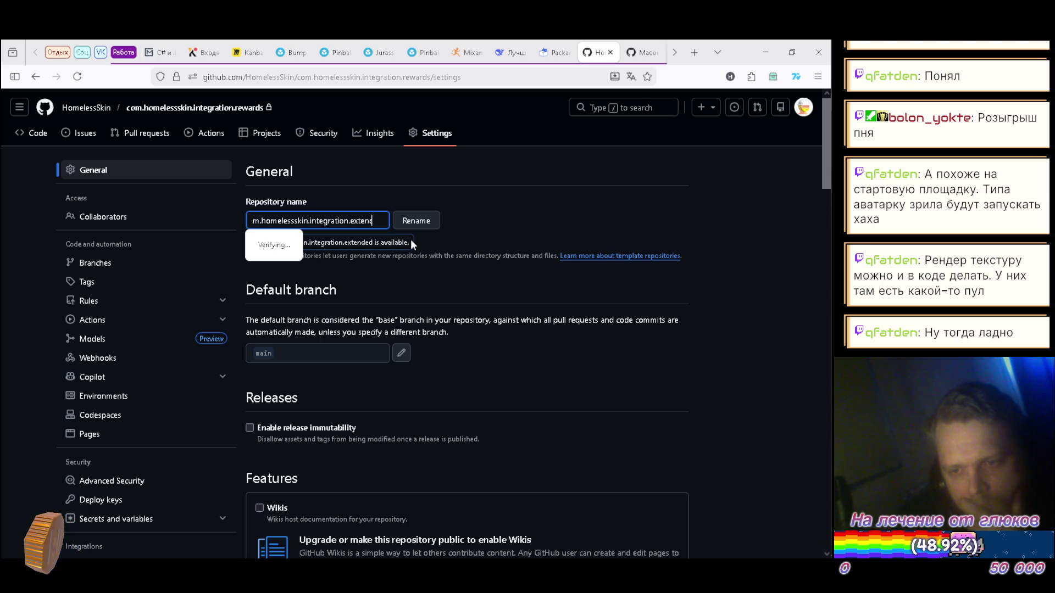
text(ed)
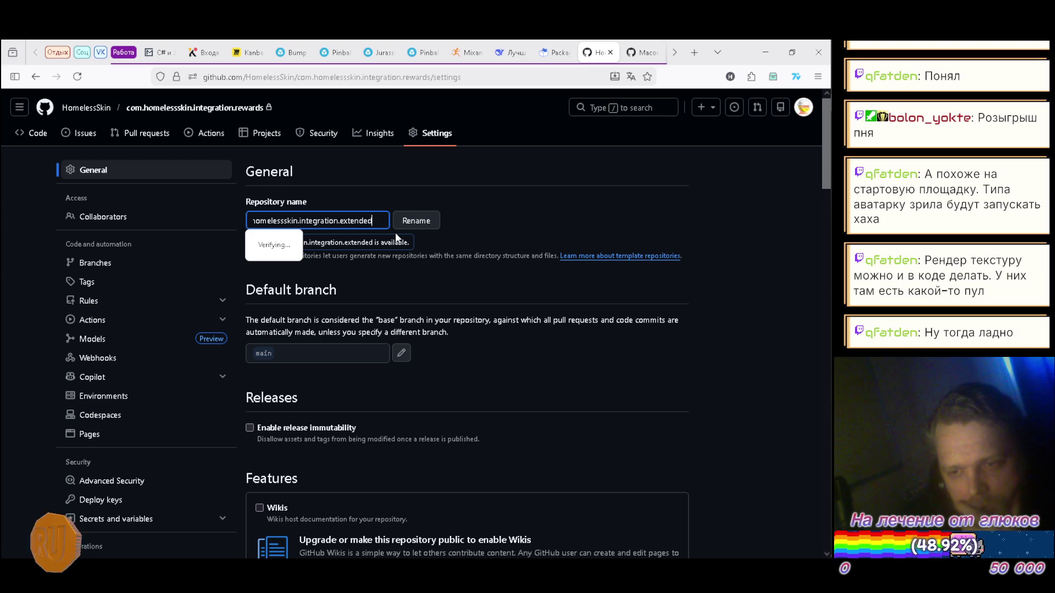
click(428, 223)
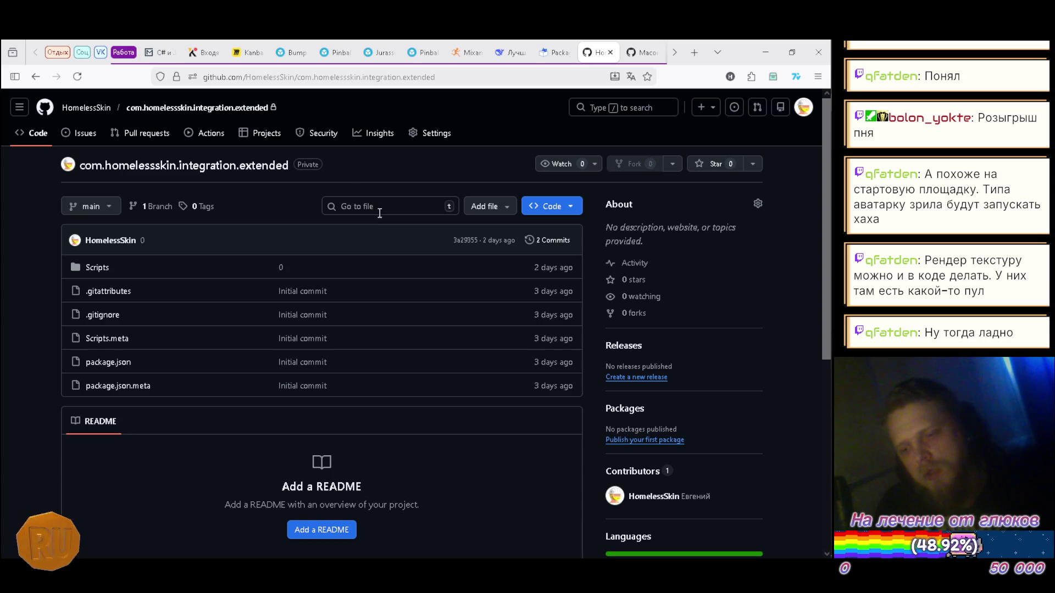
scroll(369, 275, down, 4)
scroll(370, 282, up, 4)
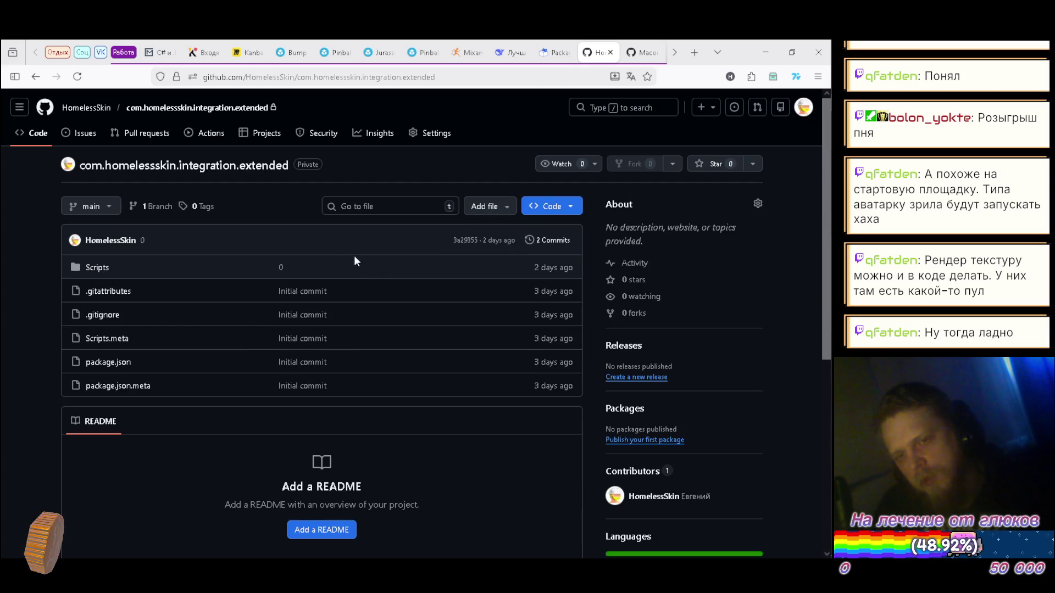
mouse_move(832, 233)
click(809, 281)
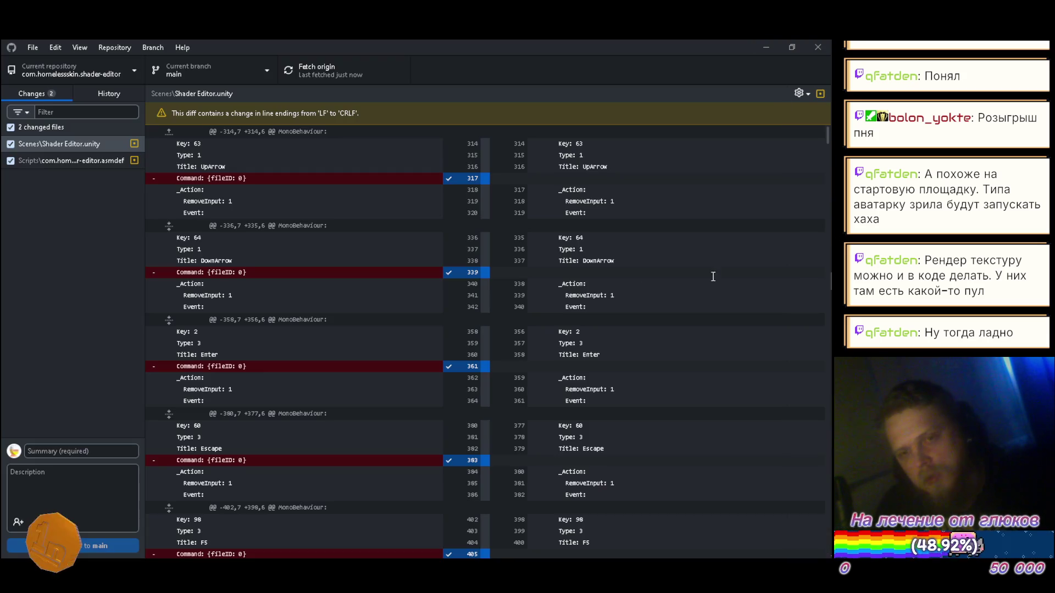
- Switch GitHub Desktop to the integration rewards repository to view its 7 changed files
click(84, 72)
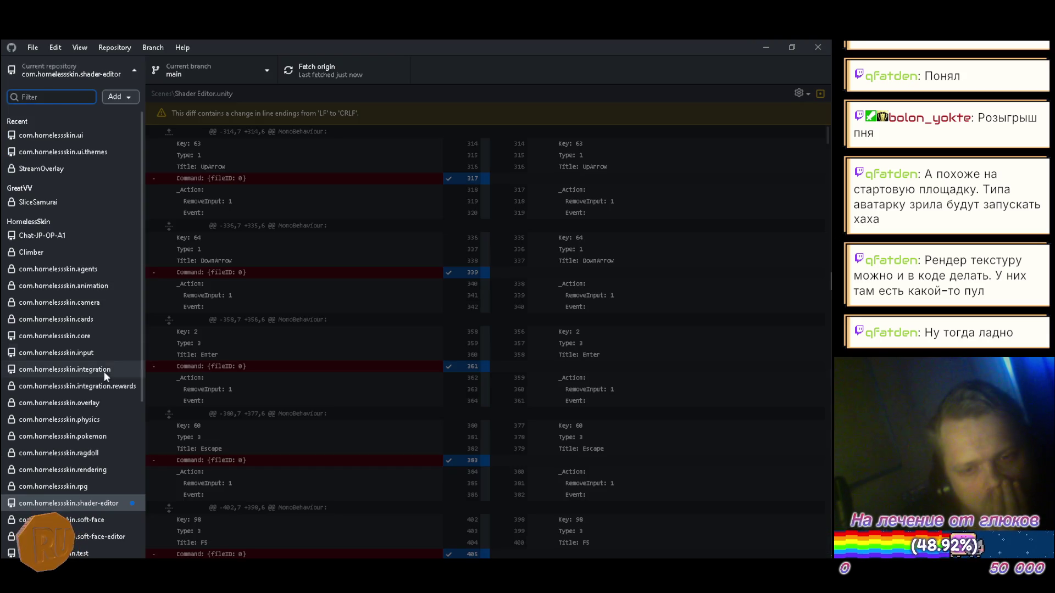
click(105, 388)
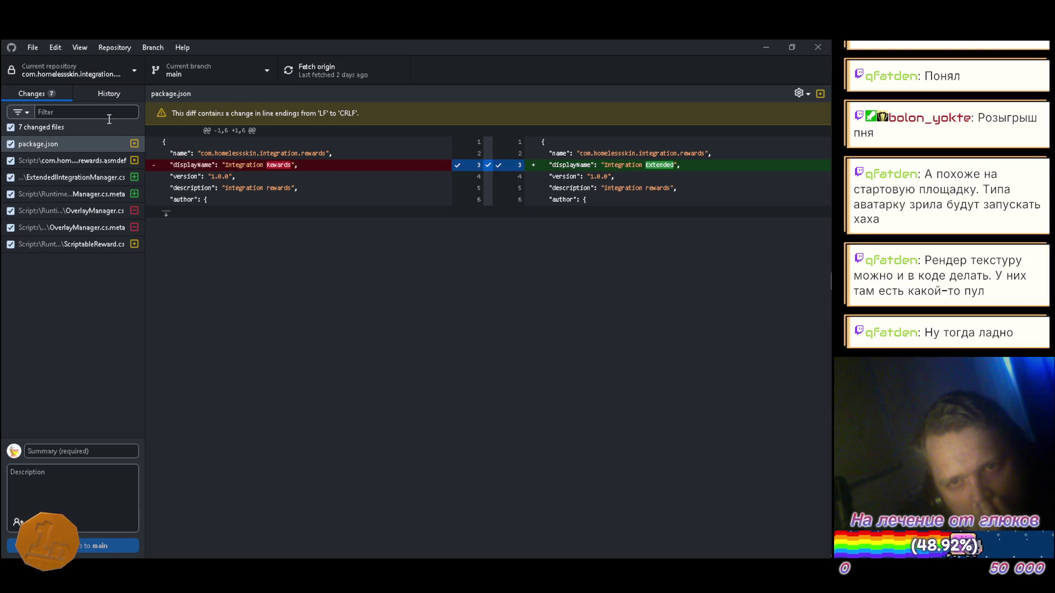
click(110, 72)
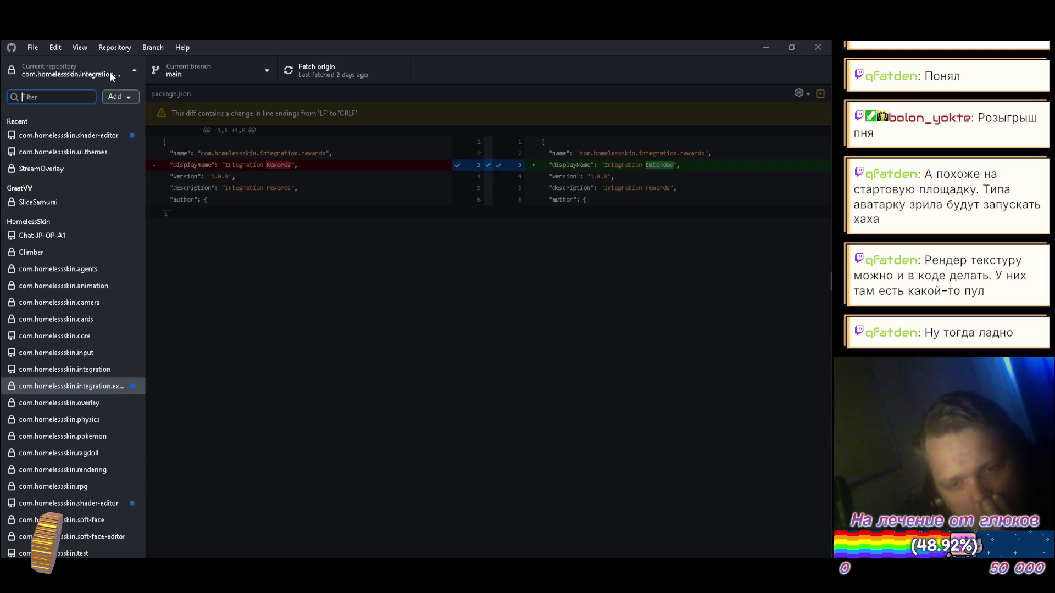
click(312, 262)
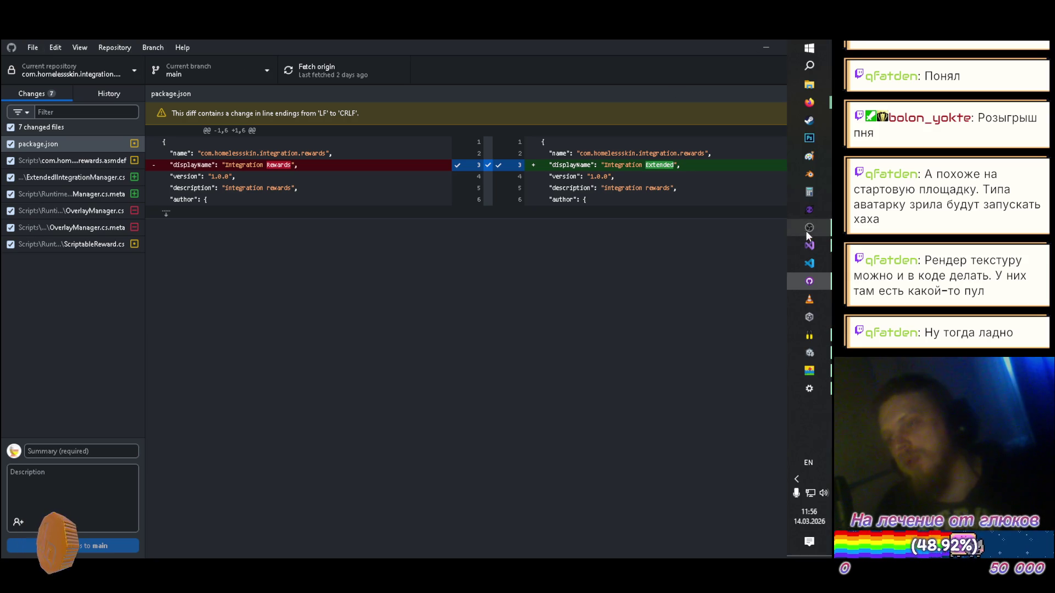
mouse_move(827, 133)
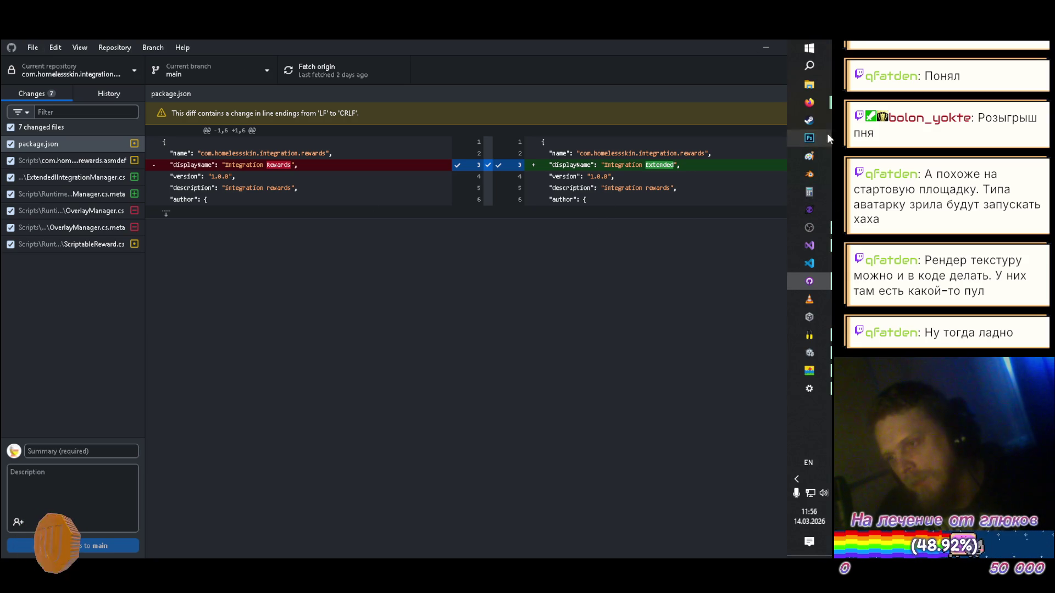
- Browse File Explorer to E:\zagruzke\_DEV\Shared
click(809, 84)
click(224, 412)
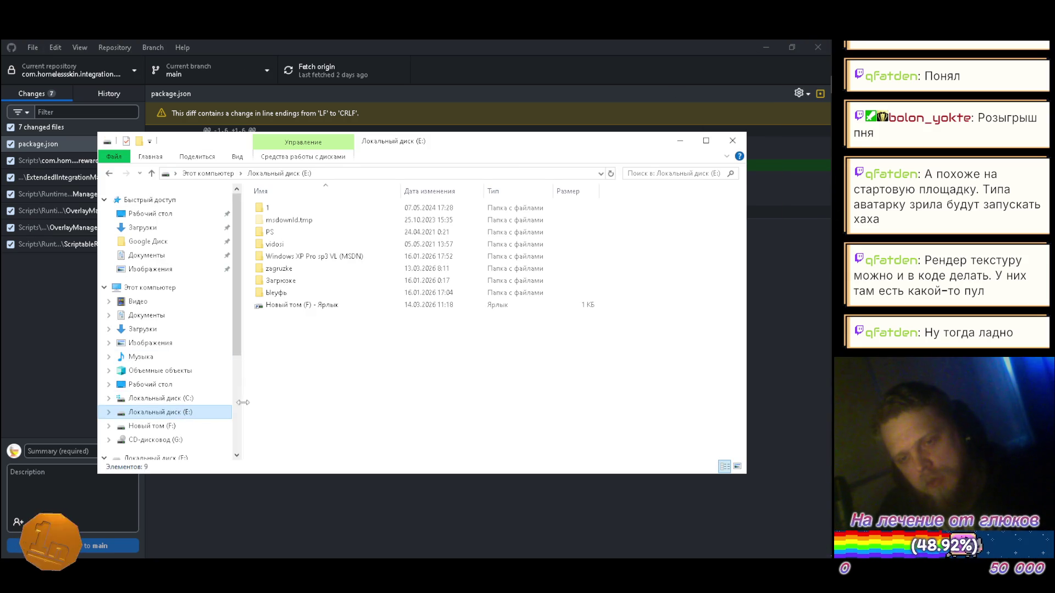
double_click(296, 269)
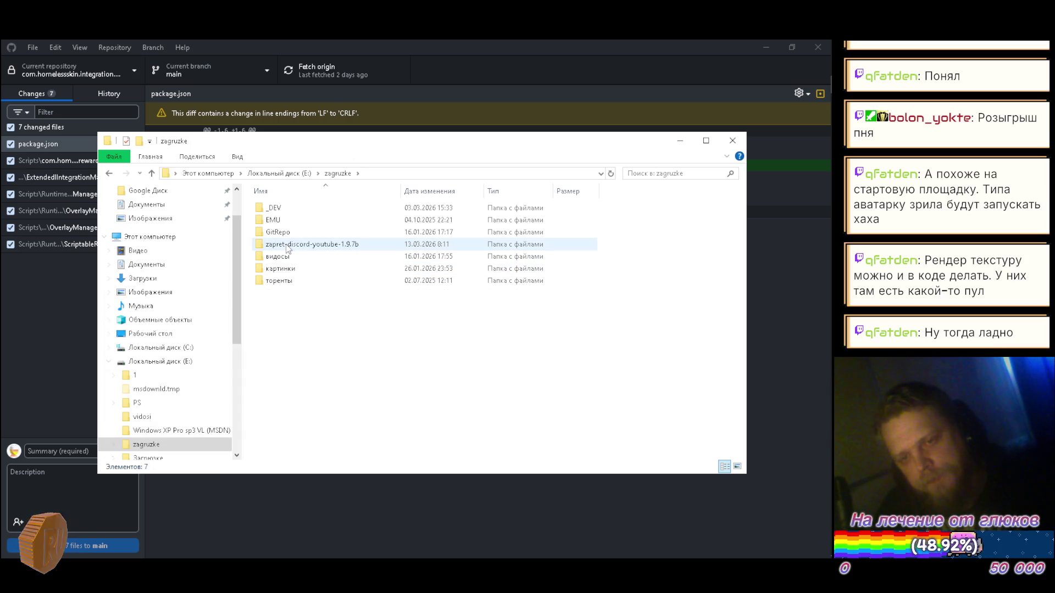
double_click(275, 208)
double_click(286, 257)
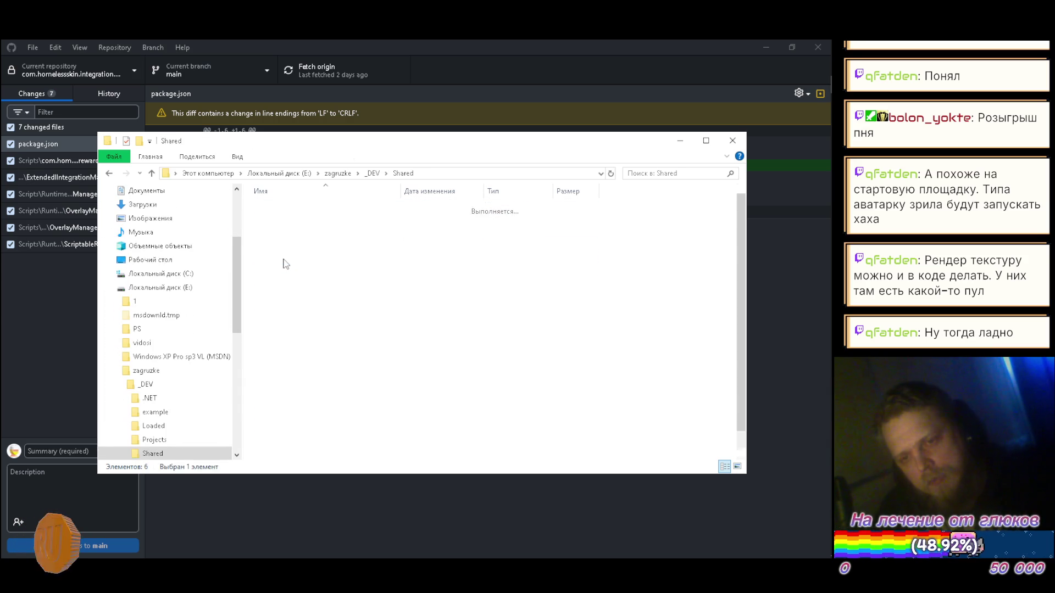
- Rename the com.homelessskin.integration.rewards folder to com.homelessskin.integration.extended
click(341, 321)
click(341, 321)
key(End)
key(BackSpace)
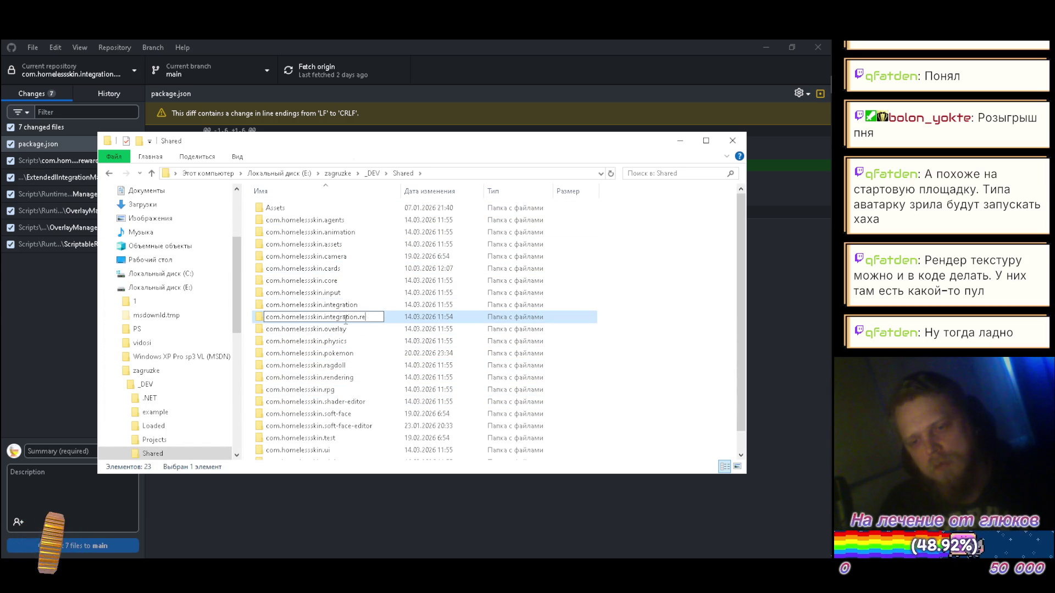
text(nded)
key(Return)
click(454, 362)
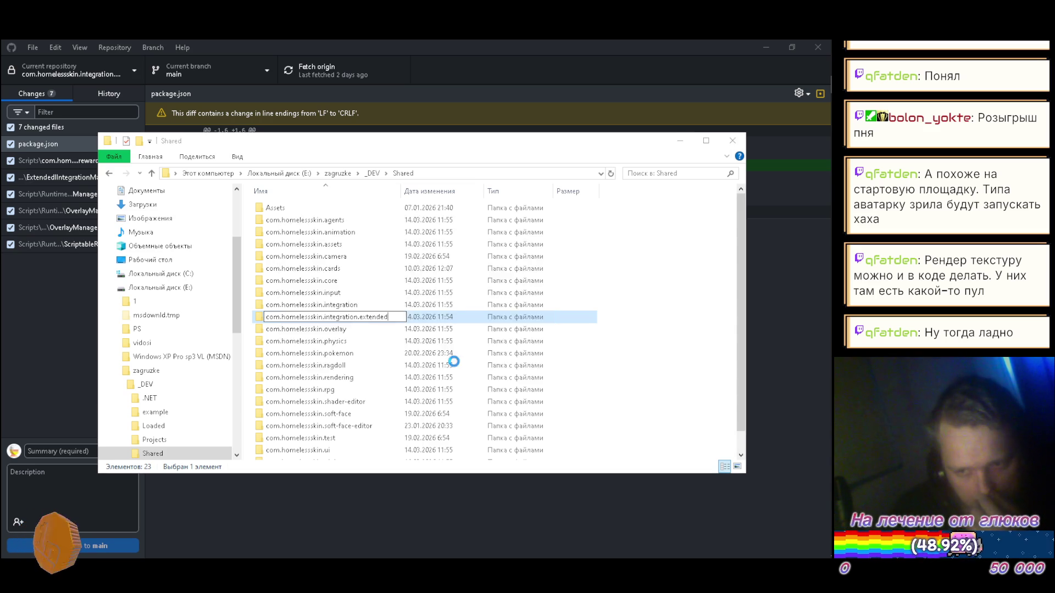
- Close GitHub Desktop and reload Visual Studio's files to unlock the folder, then retry the rename
click(780, 92)
click(810, 51)
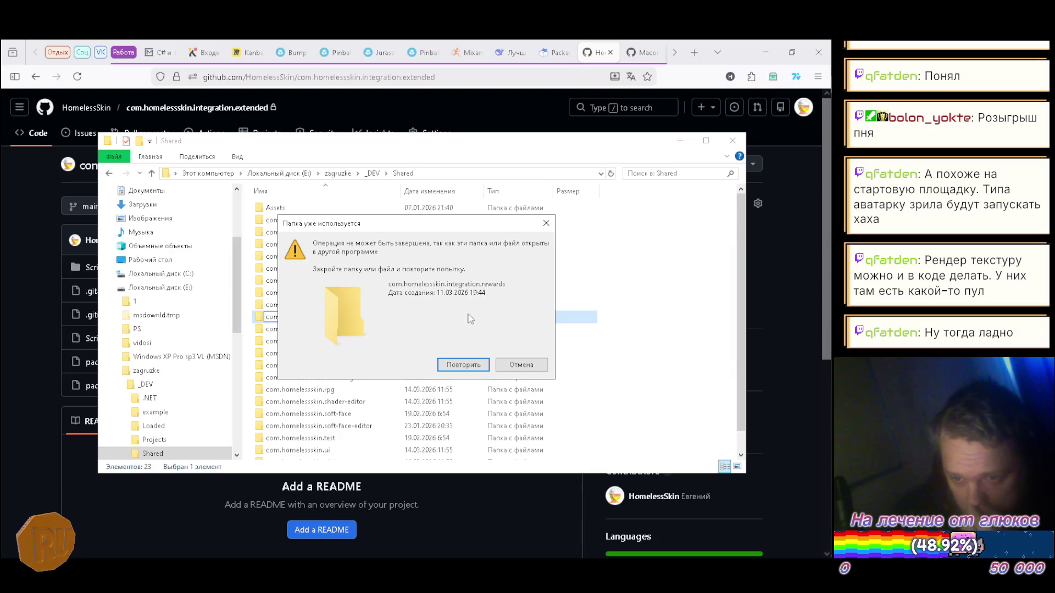
mouse_move(810, 359)
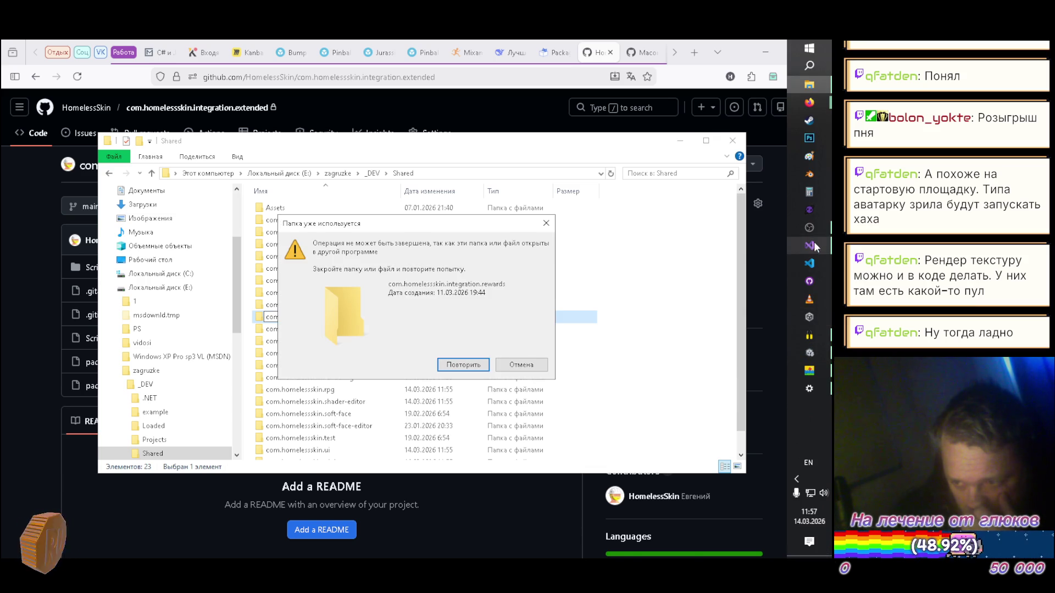
click(809, 246)
click(361, 341)
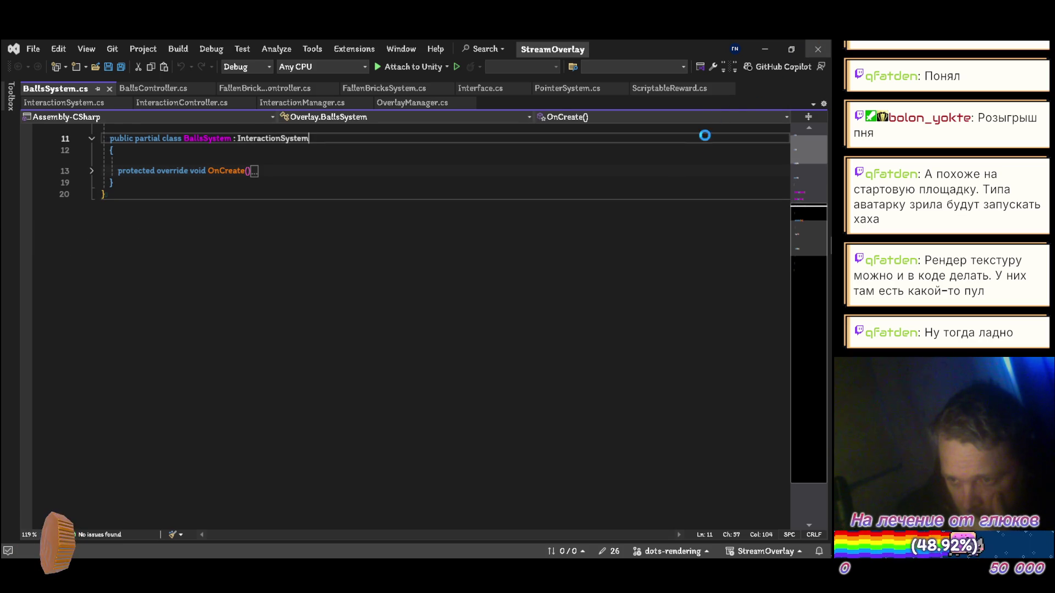
key(alt+Tab)
click(471, 370)
key(Escape)
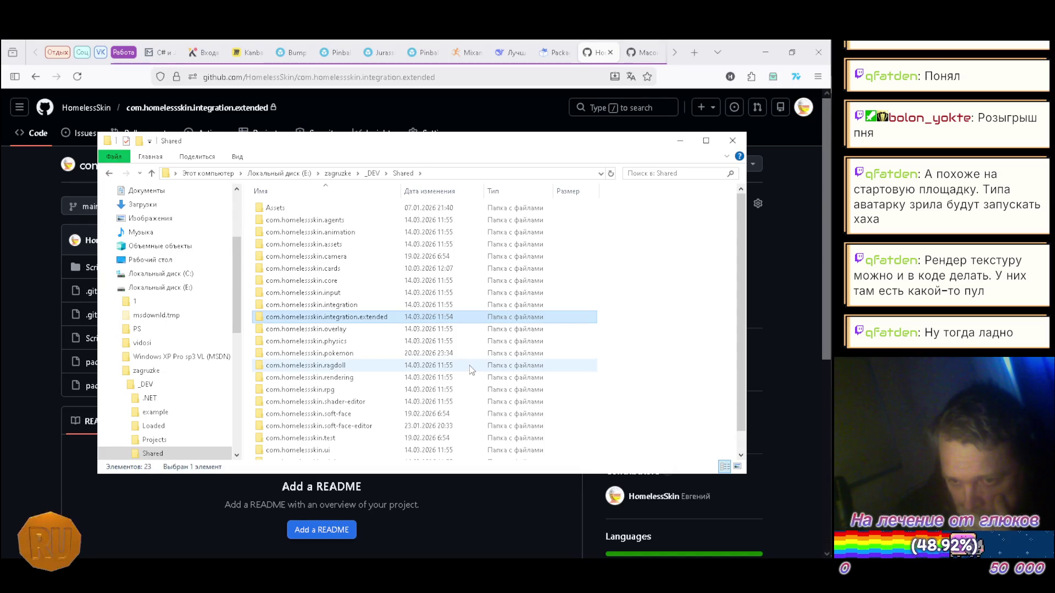
mouse_move(831, 419)
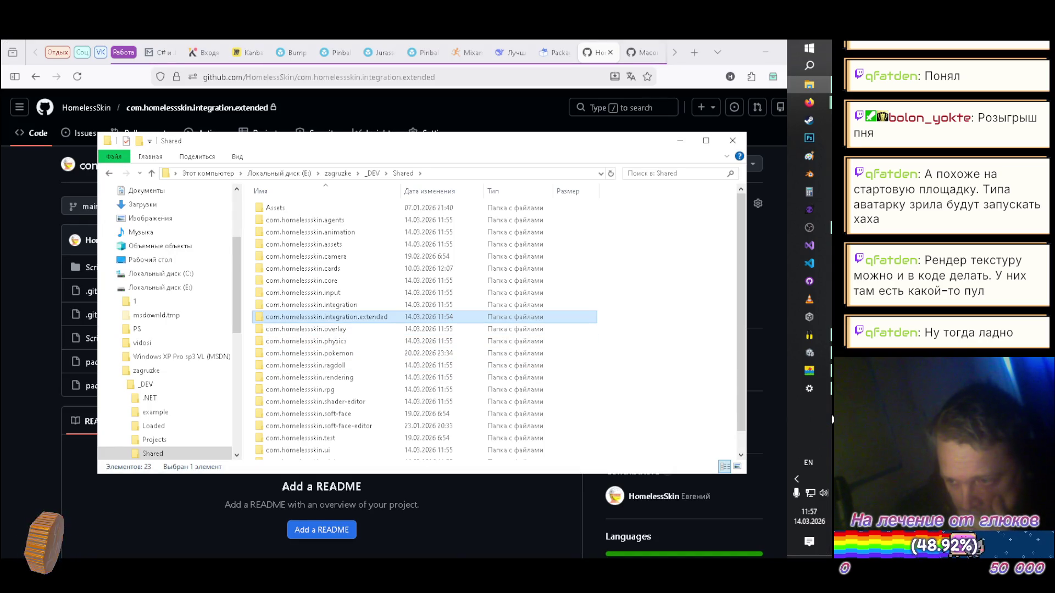
- Locate the missing repository in GitHub Desktop at E:\zagruzke\_DEV\Shared\com.homelessskin.integration.extended
click(820, 281)
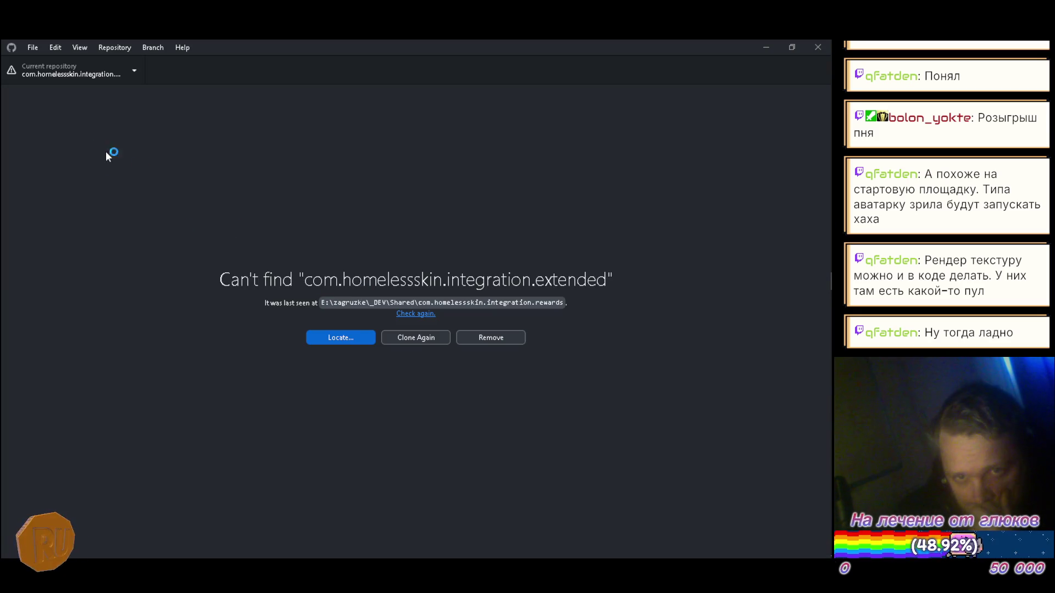
click(345, 338)
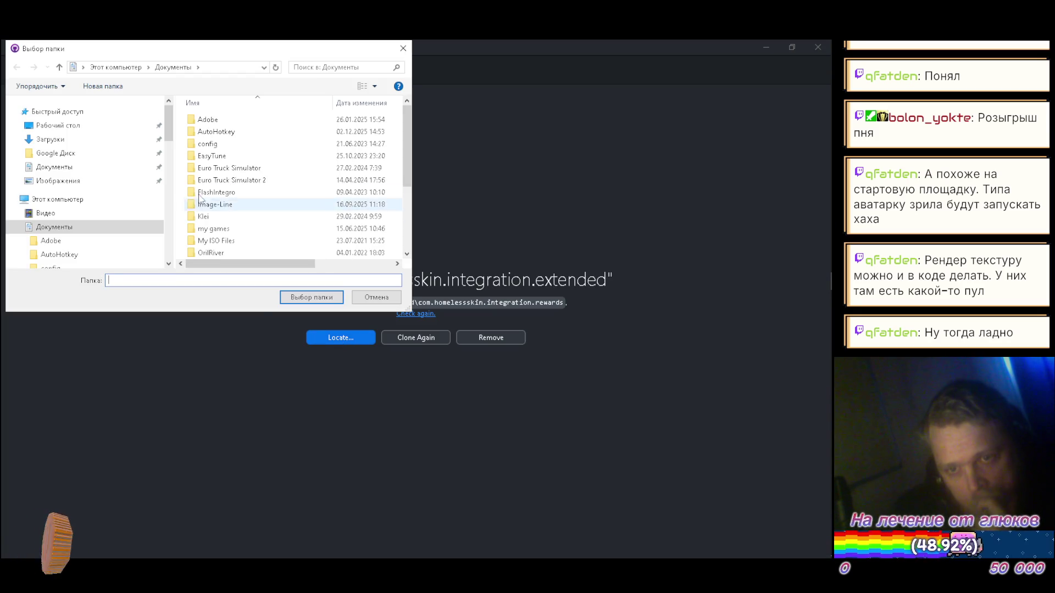
click(77, 200)
click(248, 223)
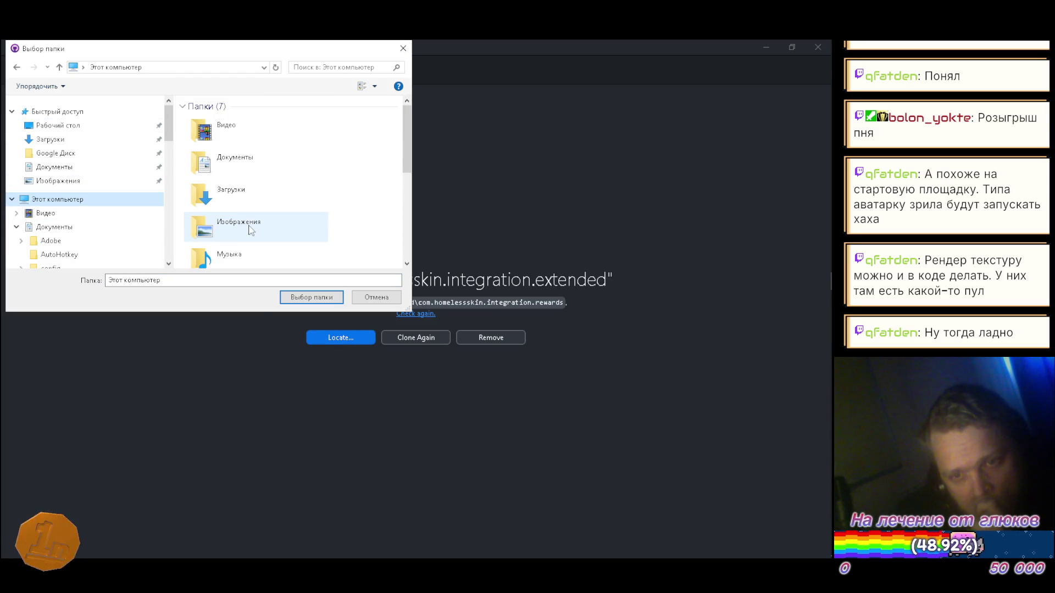
scroll(236, 218, down, 3)
double_click(236, 187)
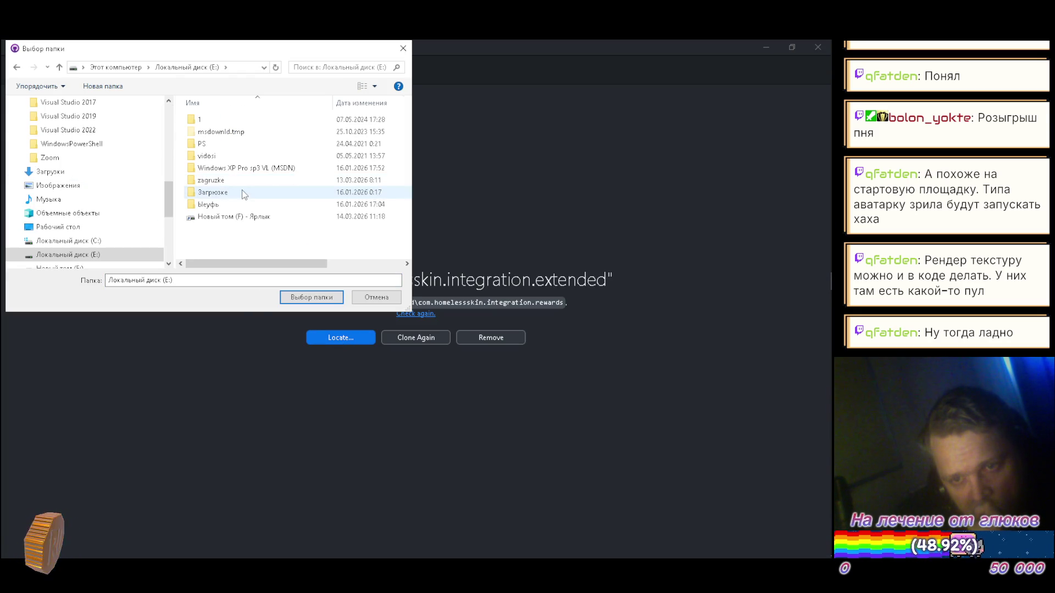
double_click(226, 183)
double_click(217, 120)
double_click(231, 168)
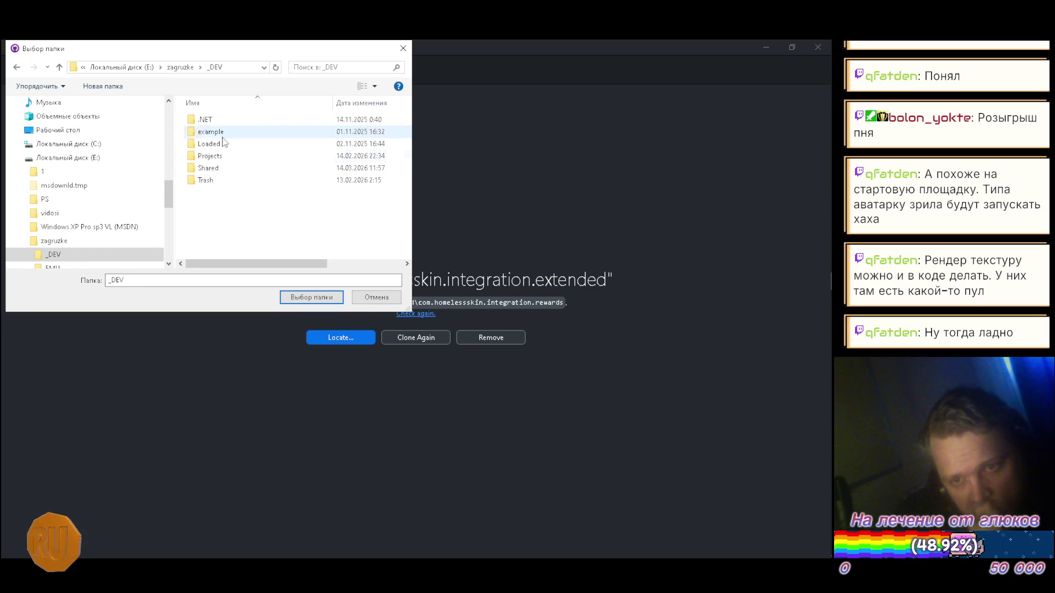
scroll(236, 184, down, 1)
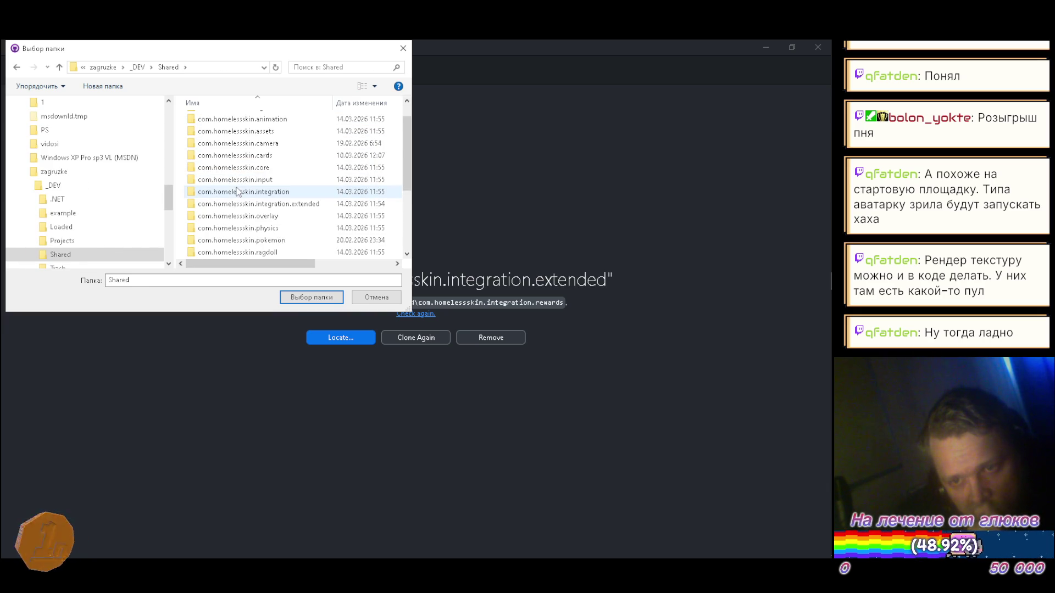
click(245, 206)
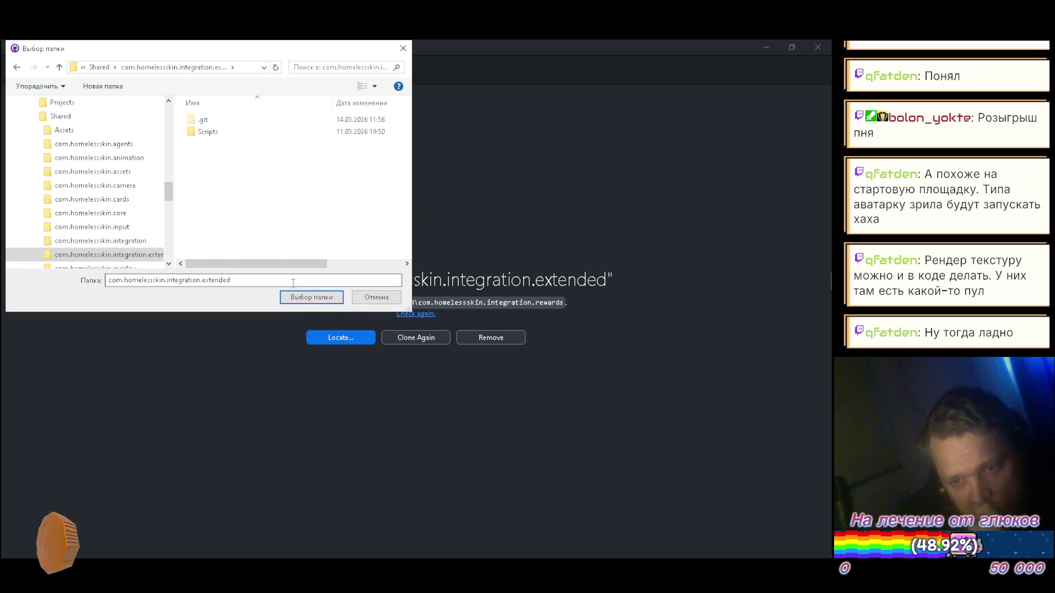
click(302, 299)
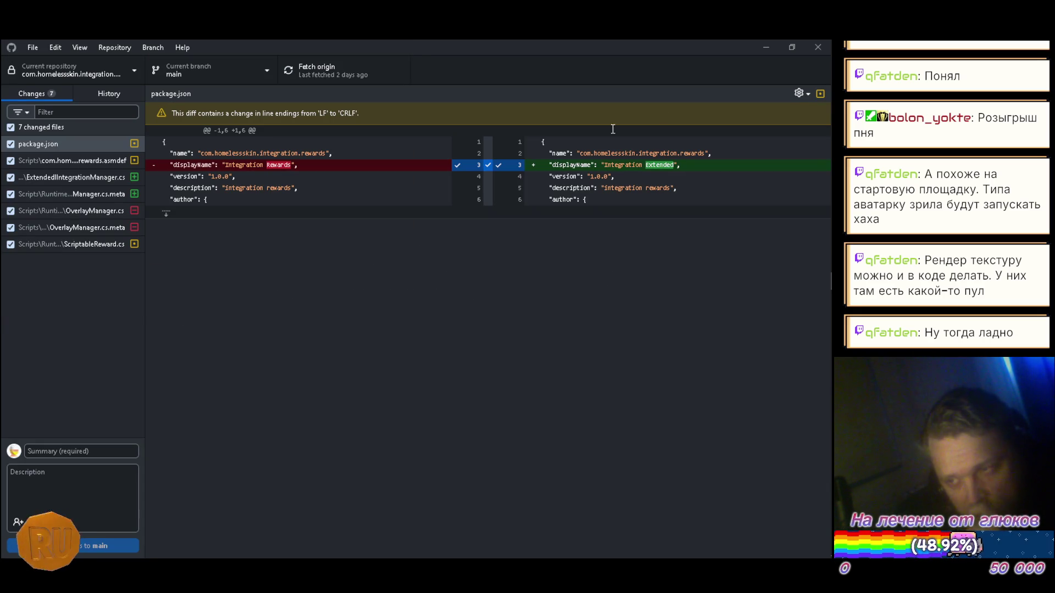
- Minimize GitHub Desktop and Explorer to bring Unity's Package Manager forward
click(765, 48)
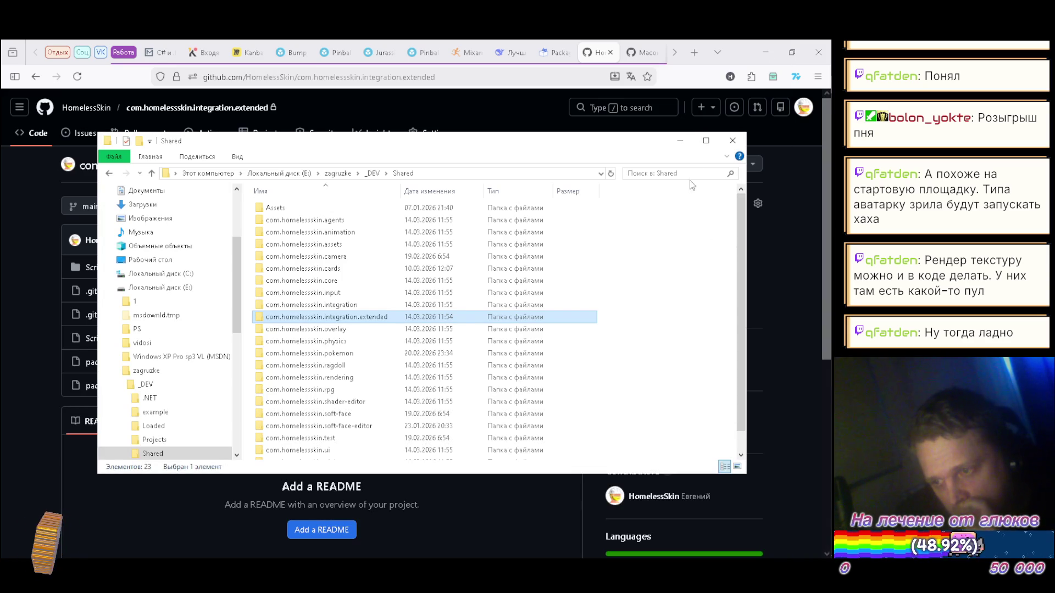
click(679, 147)
mouse_move(832, 281)
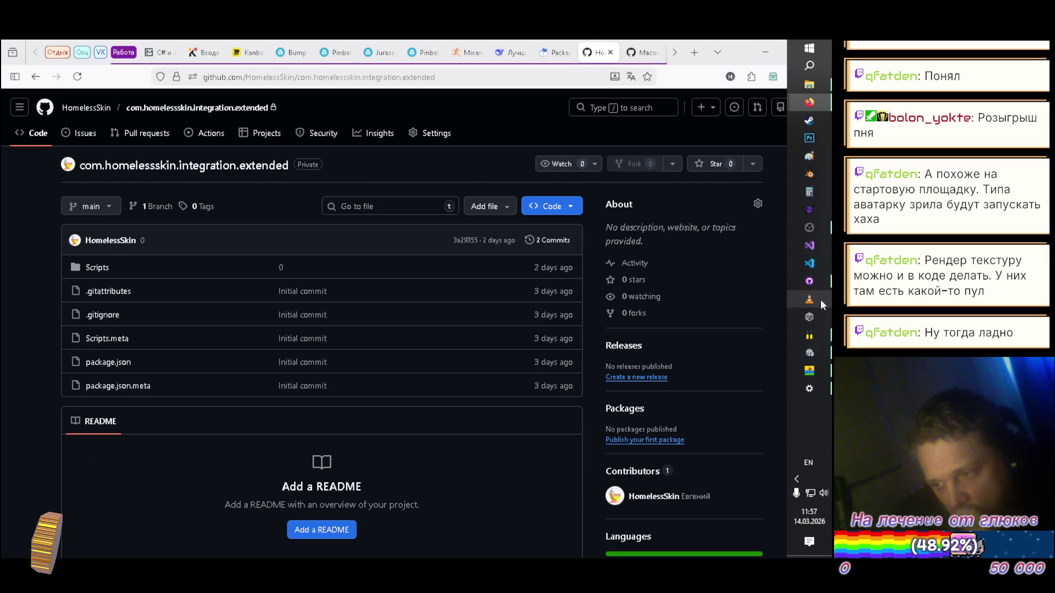
click(814, 360)
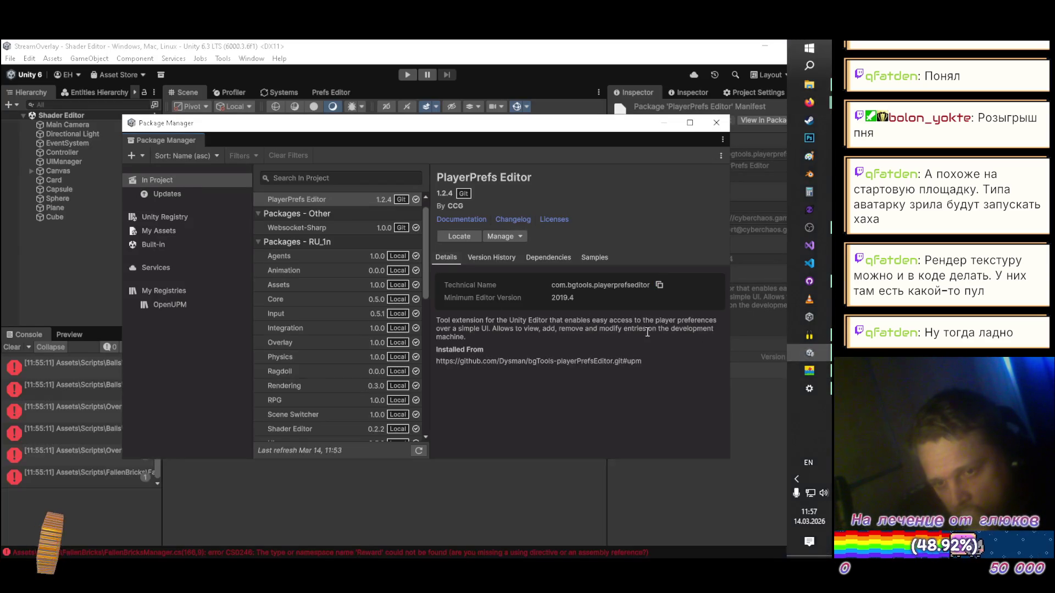
- Install the package from disk using package.json in the com.homelessskin.integration.extended folder
click(143, 158)
click(150, 174)
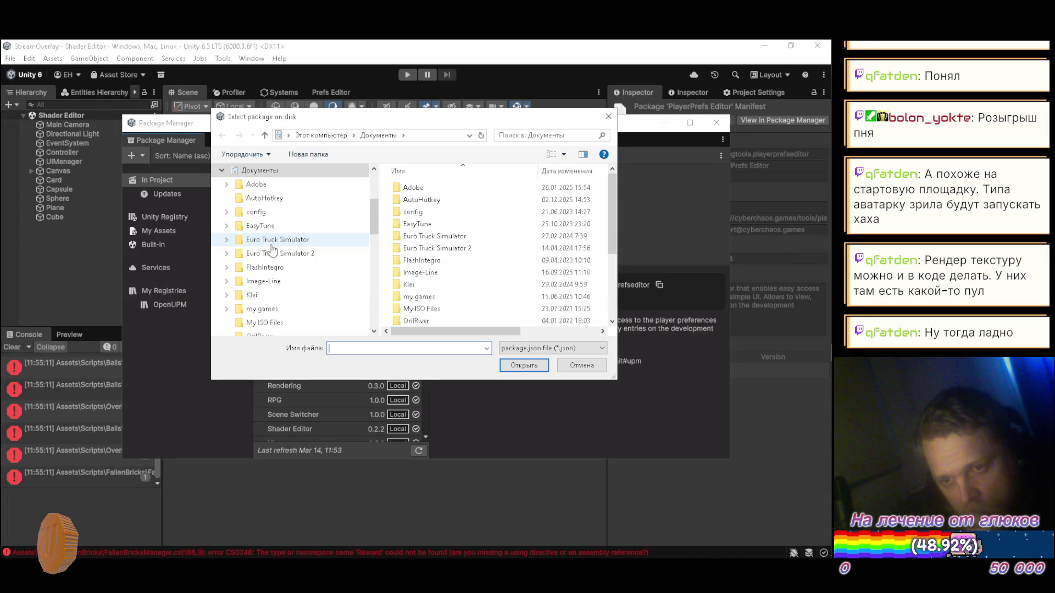
click(348, 267)
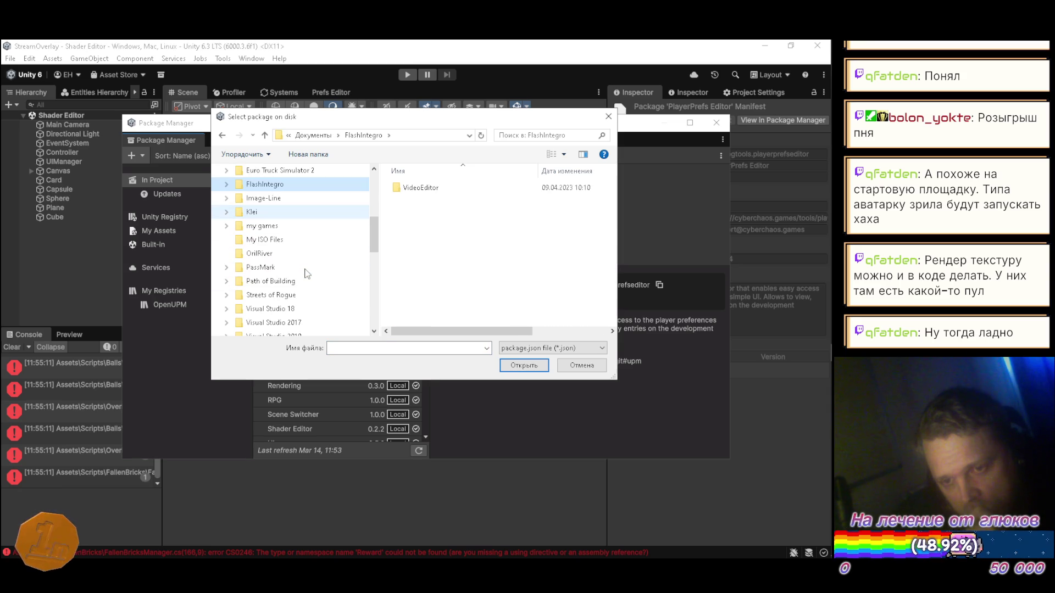
scroll(309, 262, up, 3)
click(286, 244)
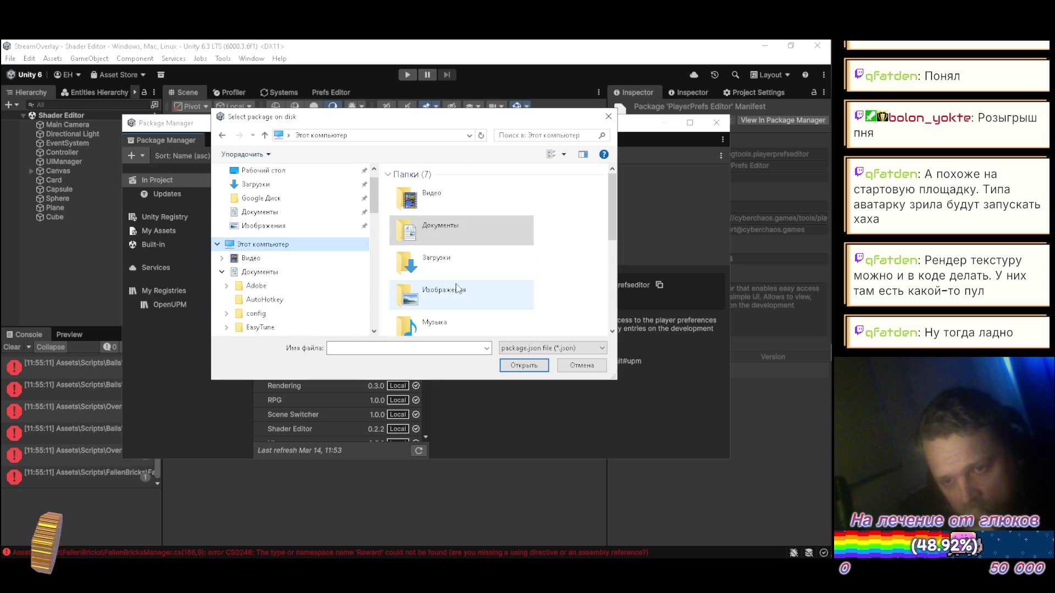
scroll(454, 277, down, 2)
double_click(440, 255)
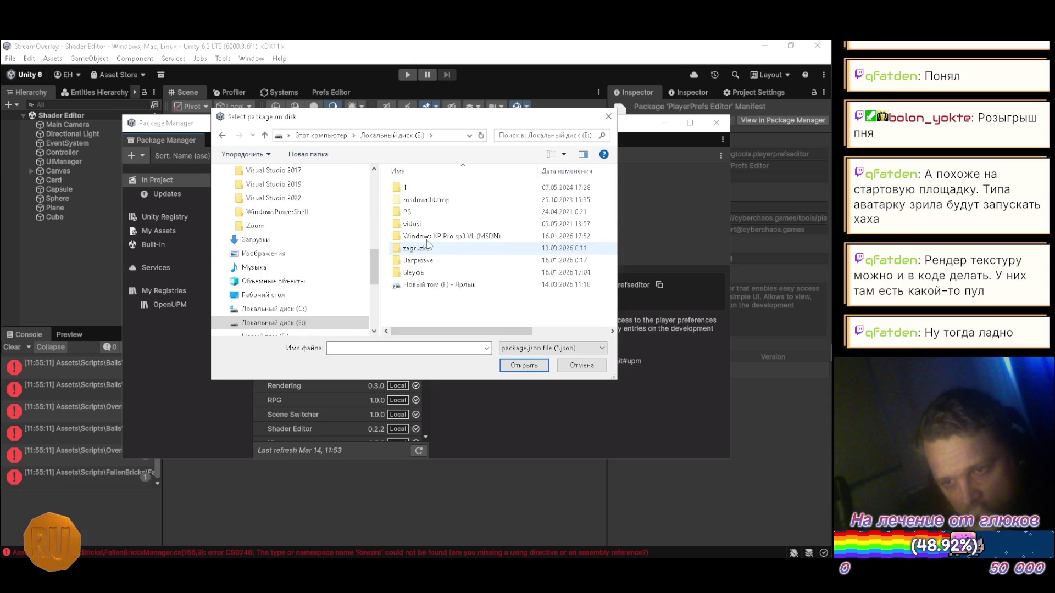
double_click(428, 254)
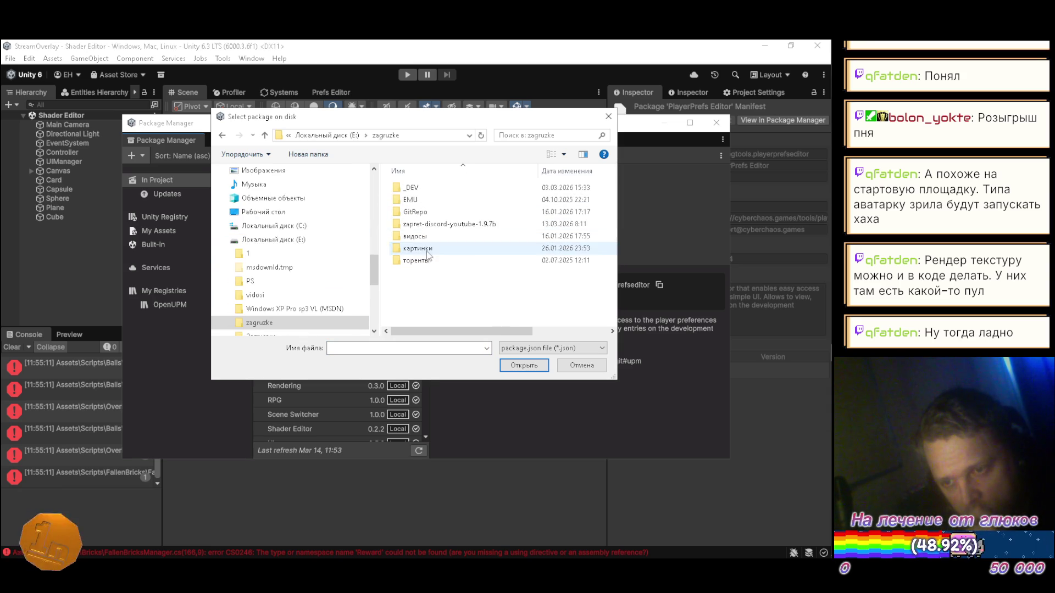
double_click(413, 188)
double_click(416, 237)
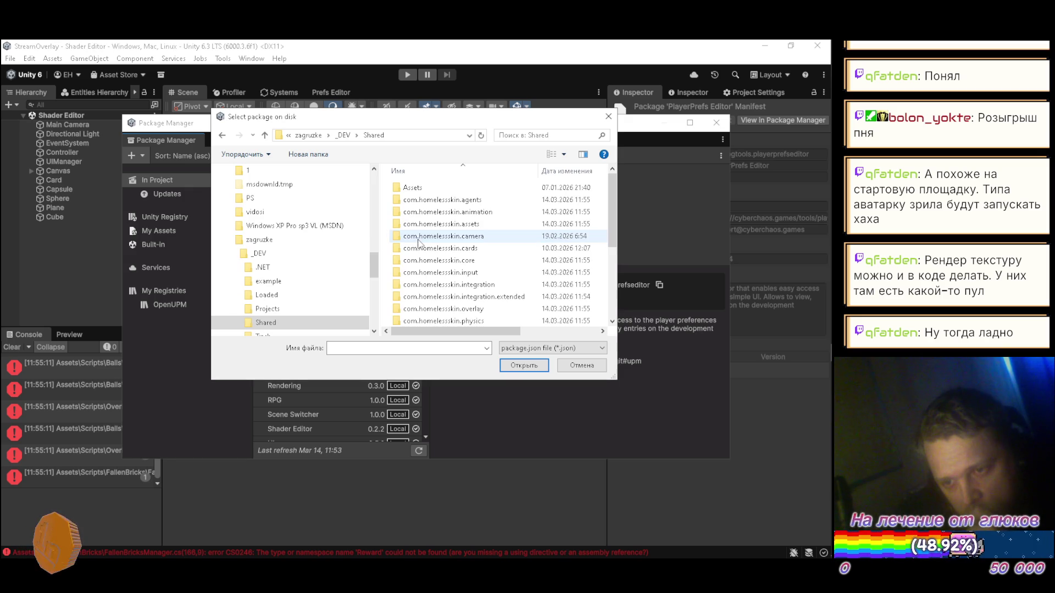
double_click(426, 296)
click(424, 212)
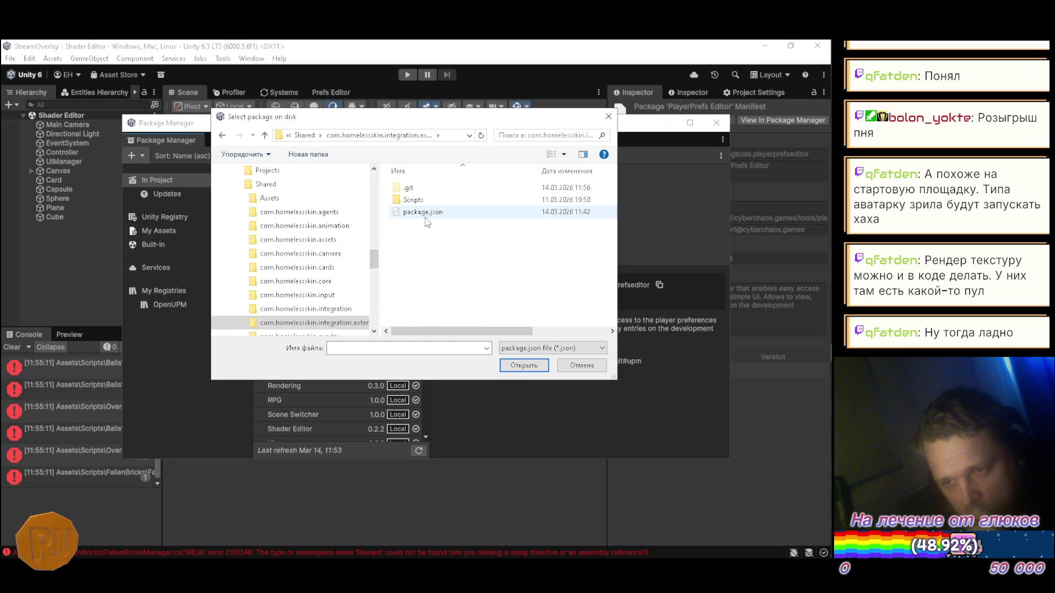
click(511, 364)
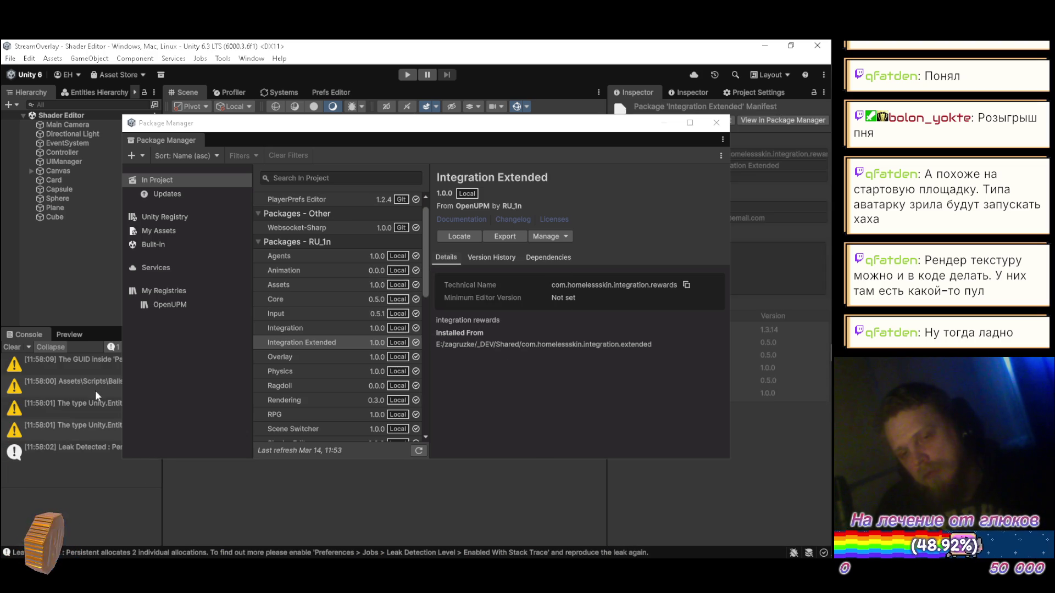
- Read the Balls script warning, close Package Manager, and load SampleScene_NDI
click(77, 388)
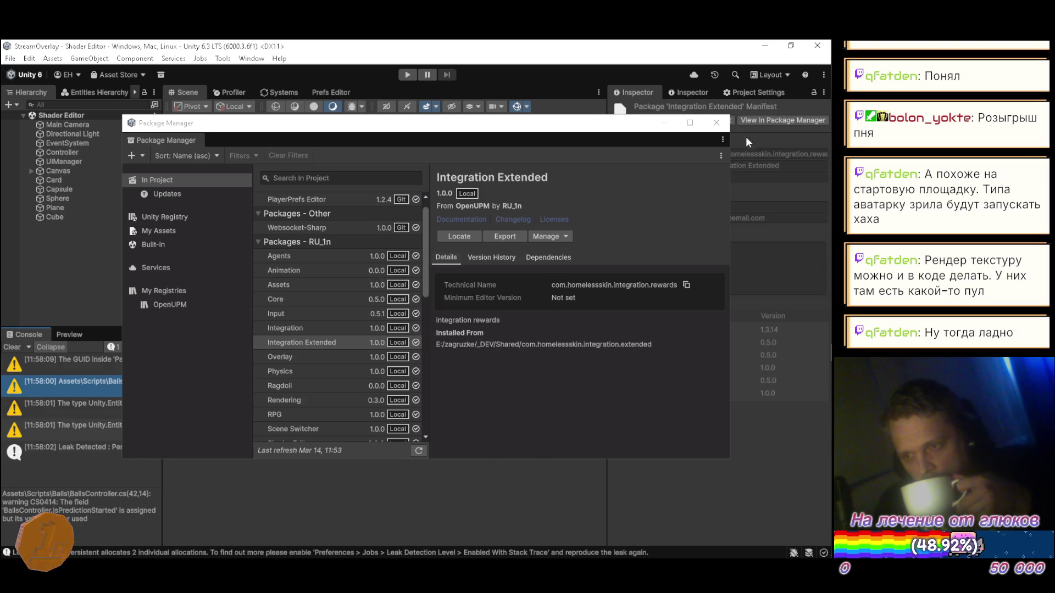
click(716, 122)
click(287, 354)
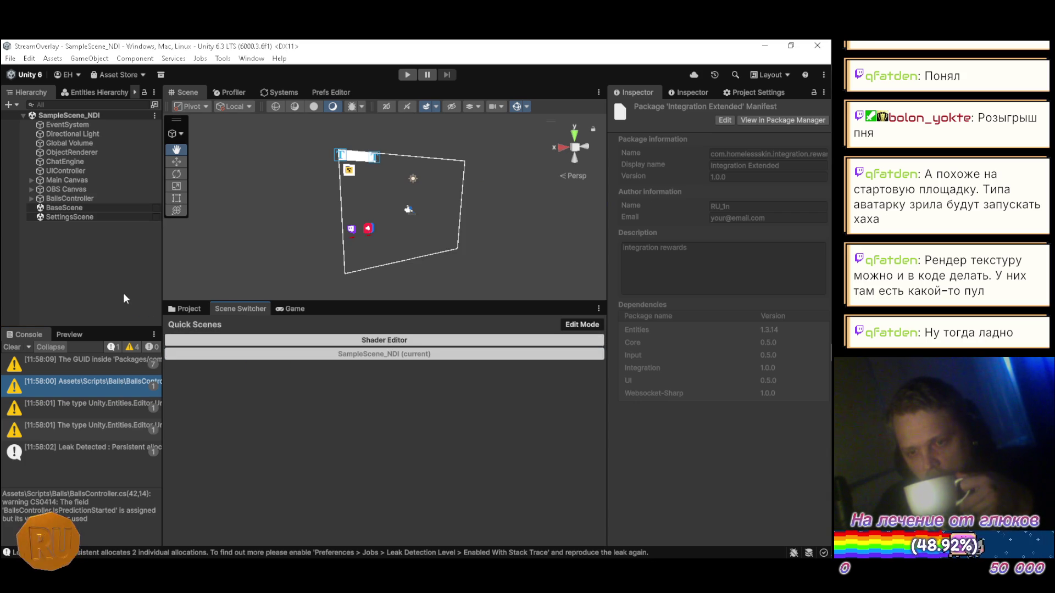
- Load BaseScene and SettingsScene alongside SampleScene_NDI in the Hierarchy
click(87, 162)
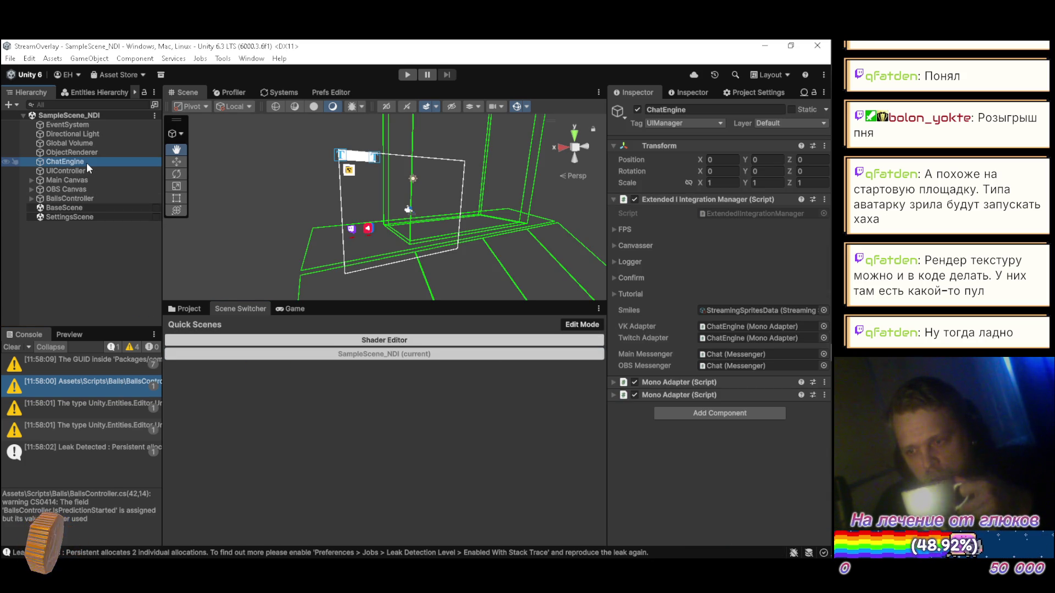
click(185, 308)
click(289, 309)
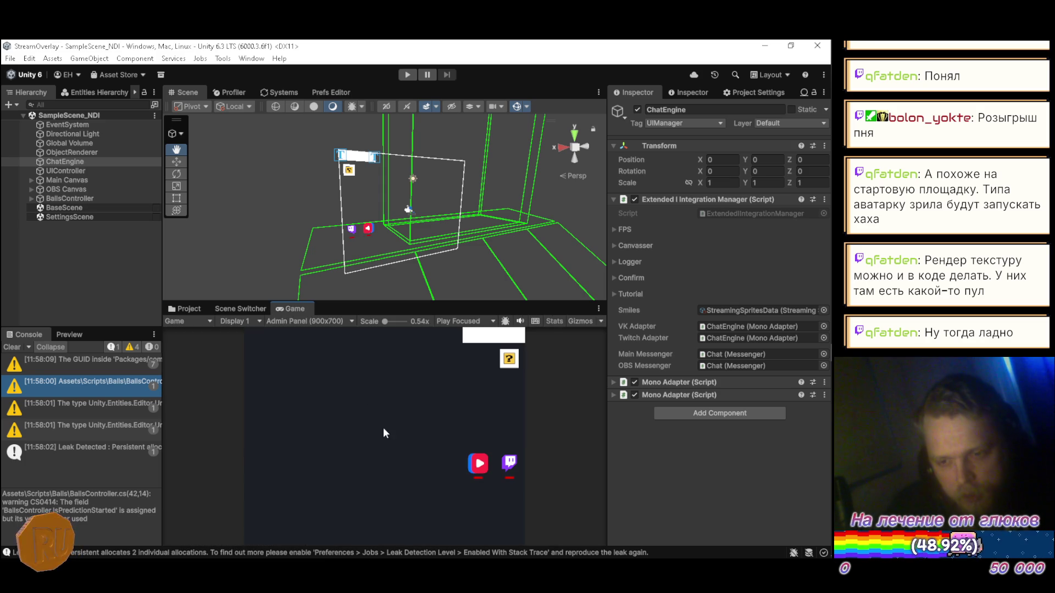
click(185, 309)
click(96, 292)
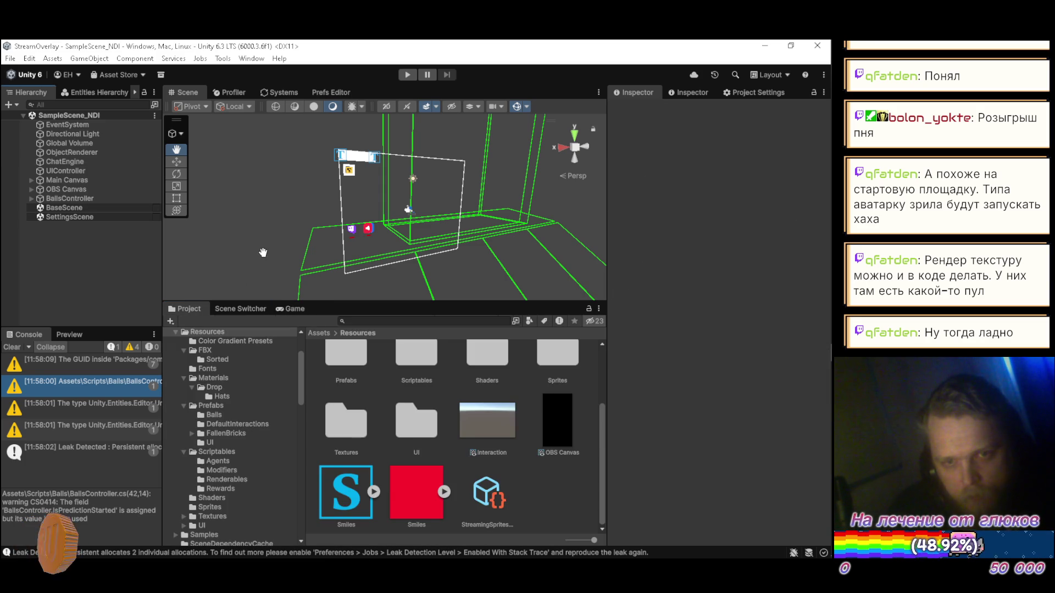
click(156, 207)
click(156, 216)
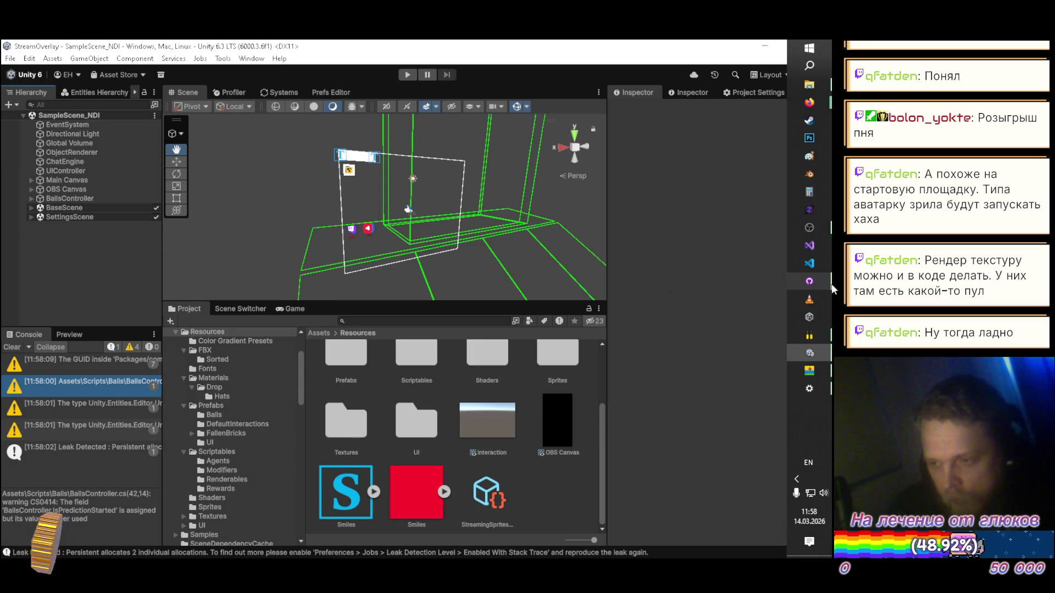
- Check the diff in GitHub Desktop, then select the Integration Extended package manifest in Packages
click(822, 289)
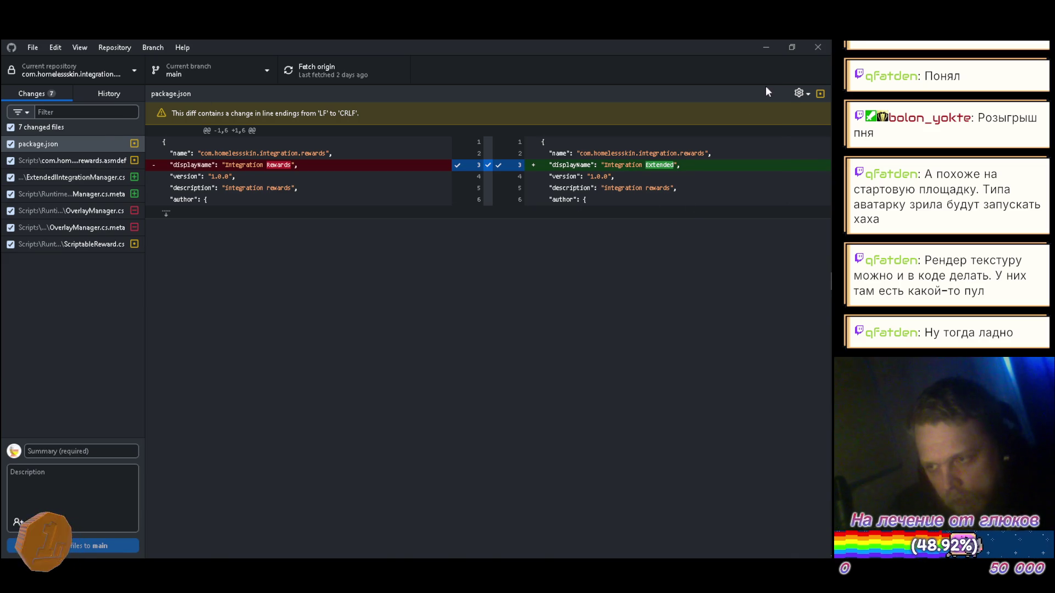
click(766, 48)
scroll(245, 424, down, 10)
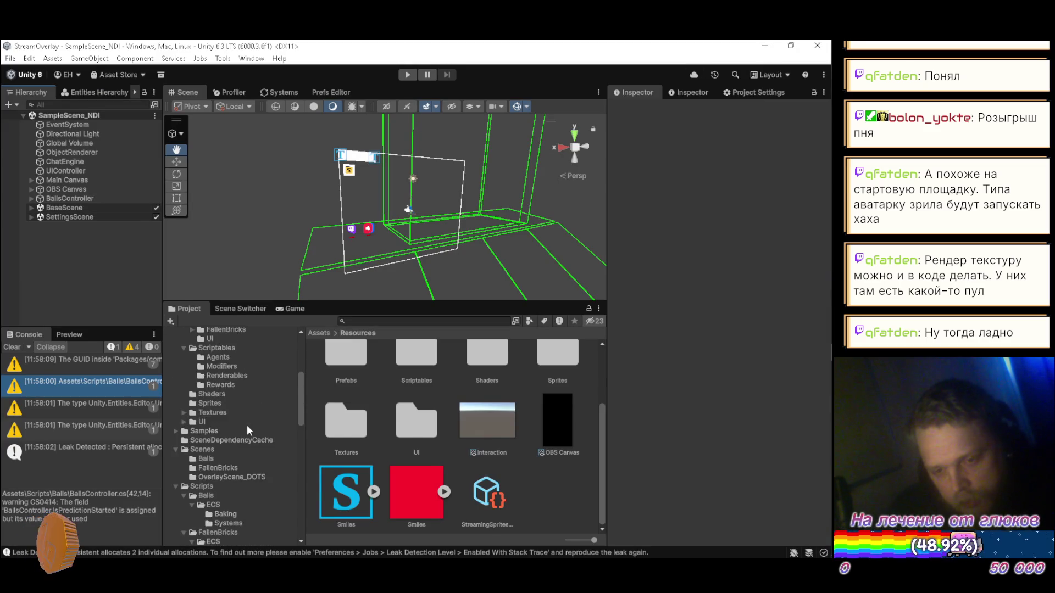
scroll(245, 460, up, 5)
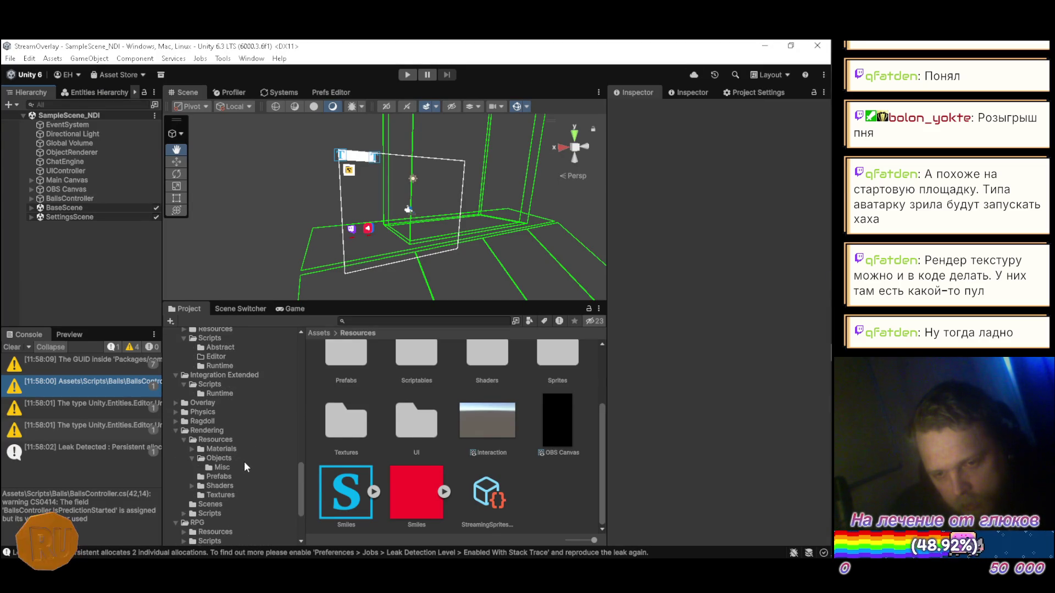
click(212, 411)
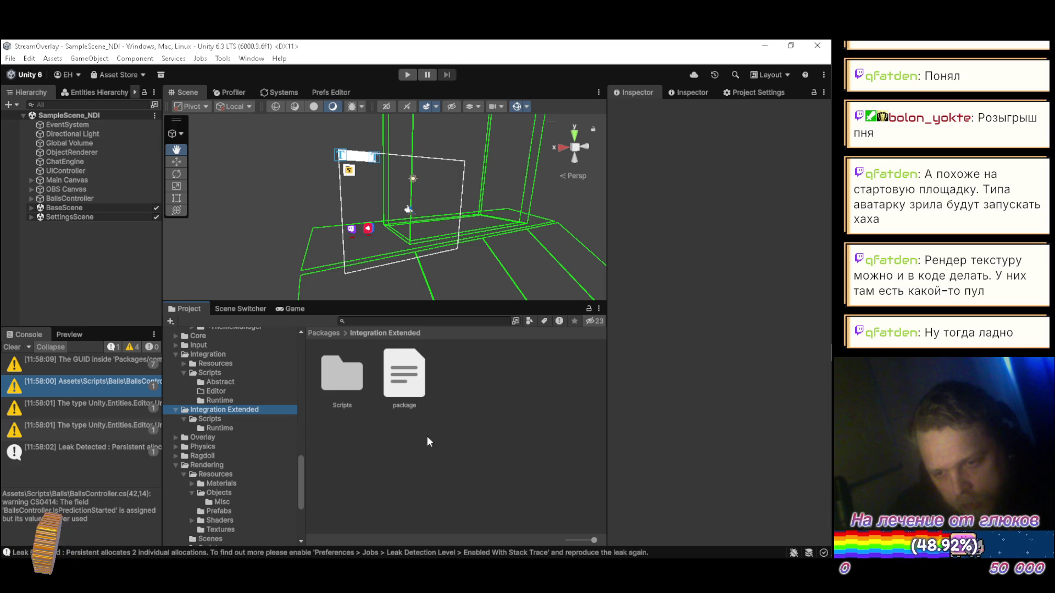
click(410, 377)
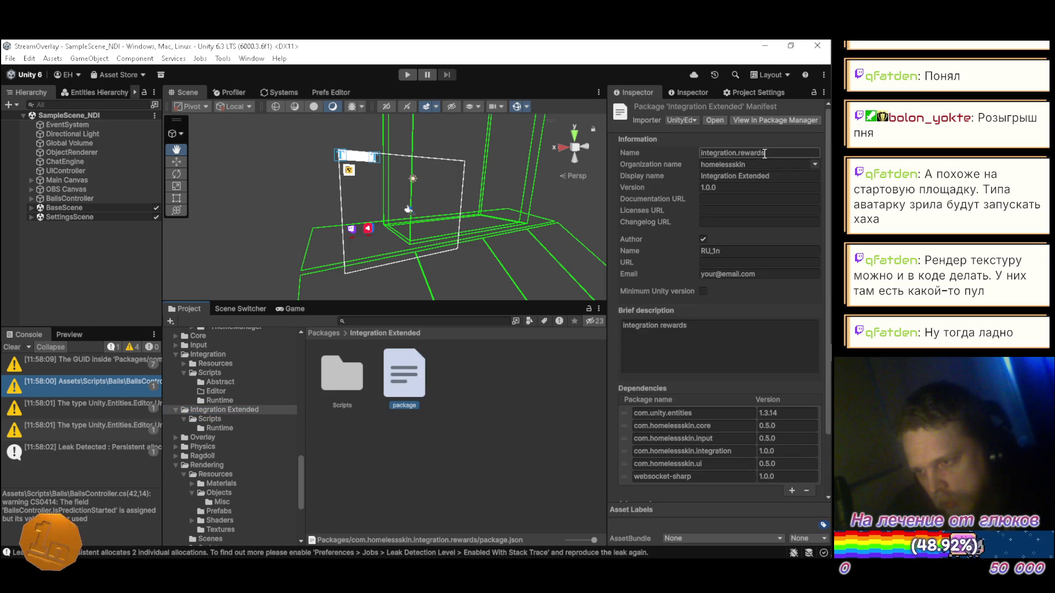
- Replace 'rewards' with 'extended' in the manifest's Name field and apply the change
click(785, 152)
key(End)
key(BackSpace)
key(BackSpace)
key(BackSpace)
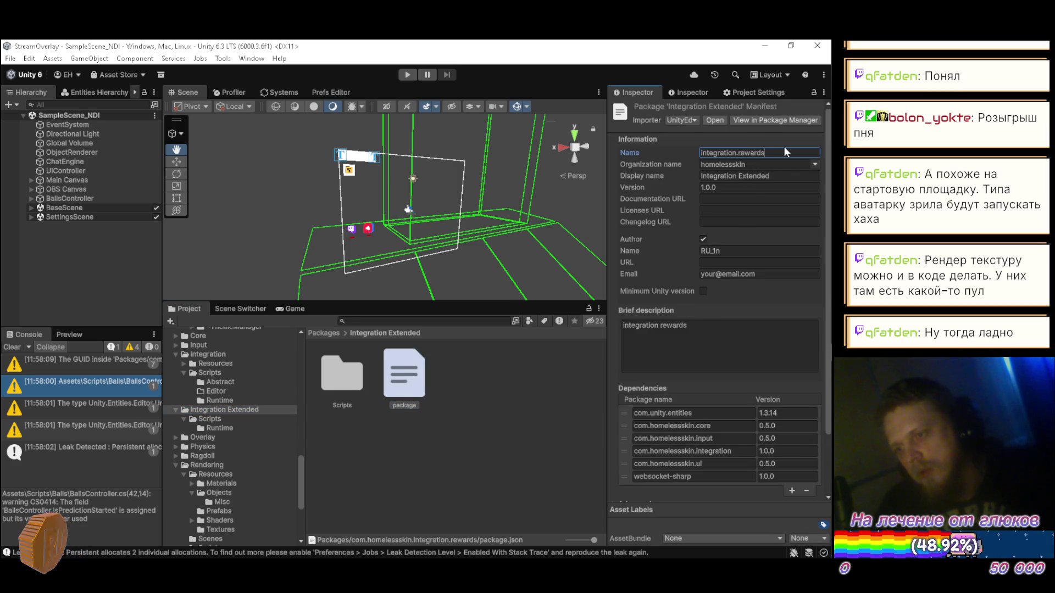
key(BackSpace)
key(BackSpace)
key(BackSpace)
text(e)
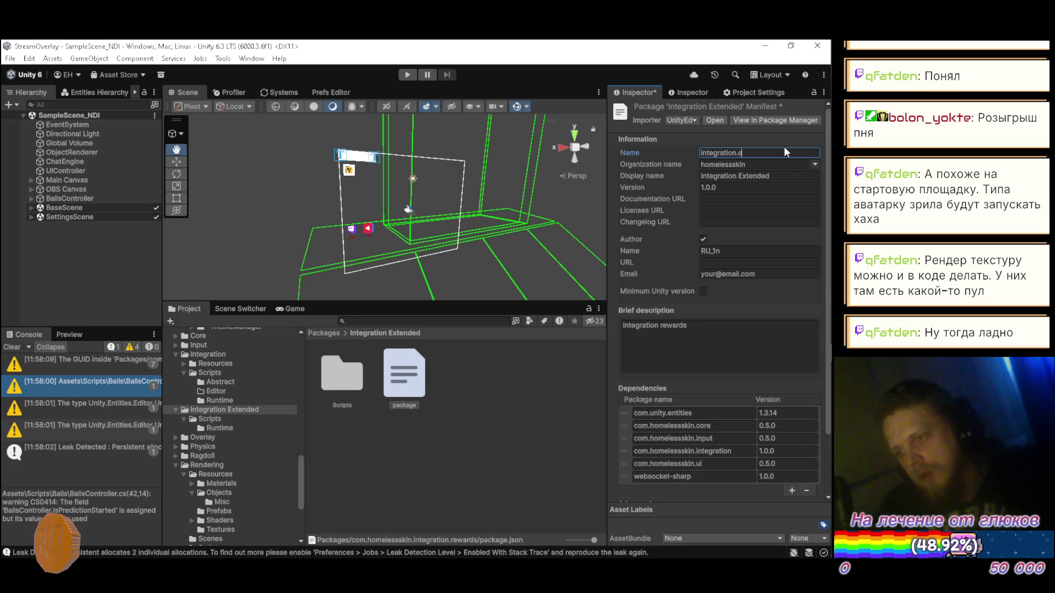
text(xtended)
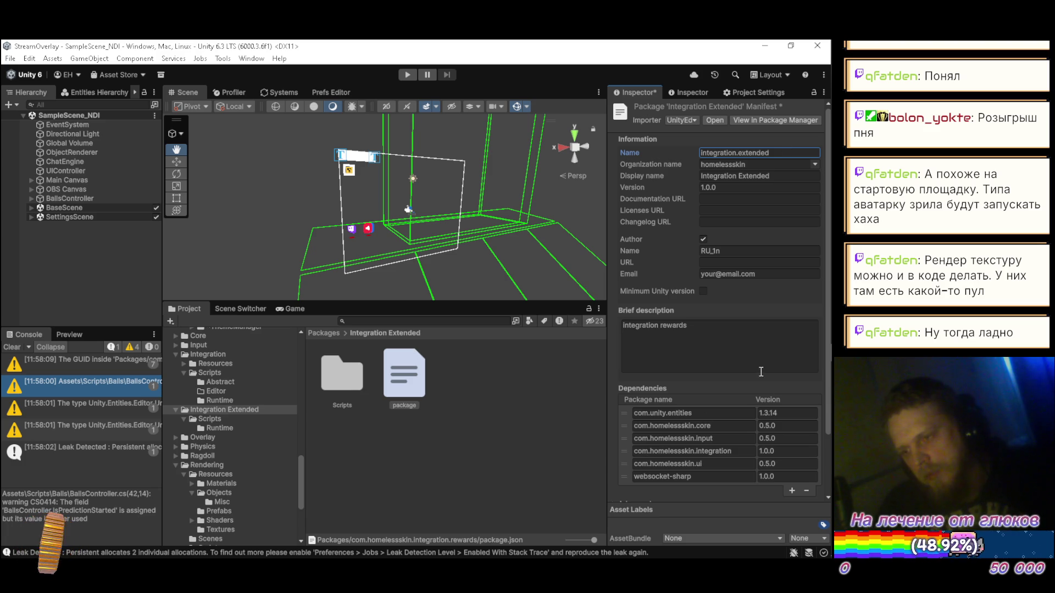
scroll(783, 425, down, 3)
click(808, 459)
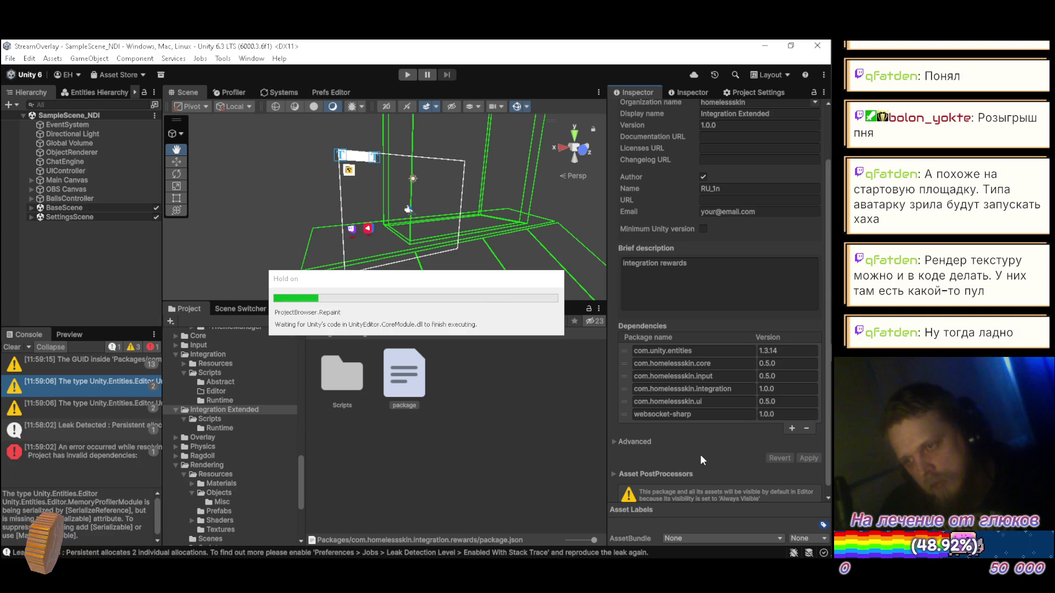
- Show the details of the invalid dependency error in the Console
scroll(254, 479, down, 5)
scroll(238, 485, down, 8)
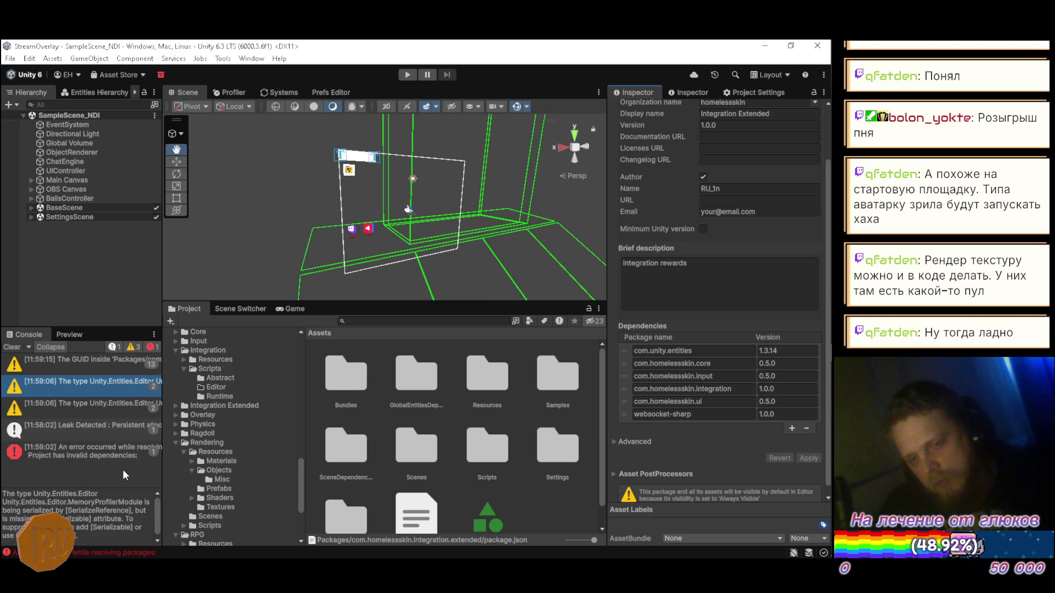
click(65, 445)
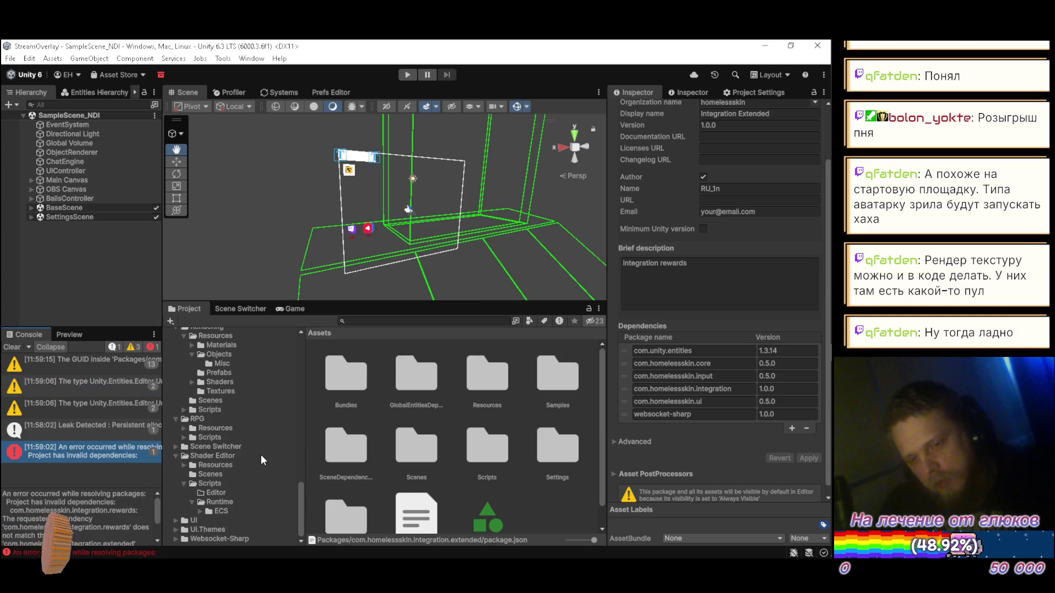
scroll(261, 454, down, 1)
- Expand Integration Extended > Scripts and select its assembly definition asset
click(222, 394)
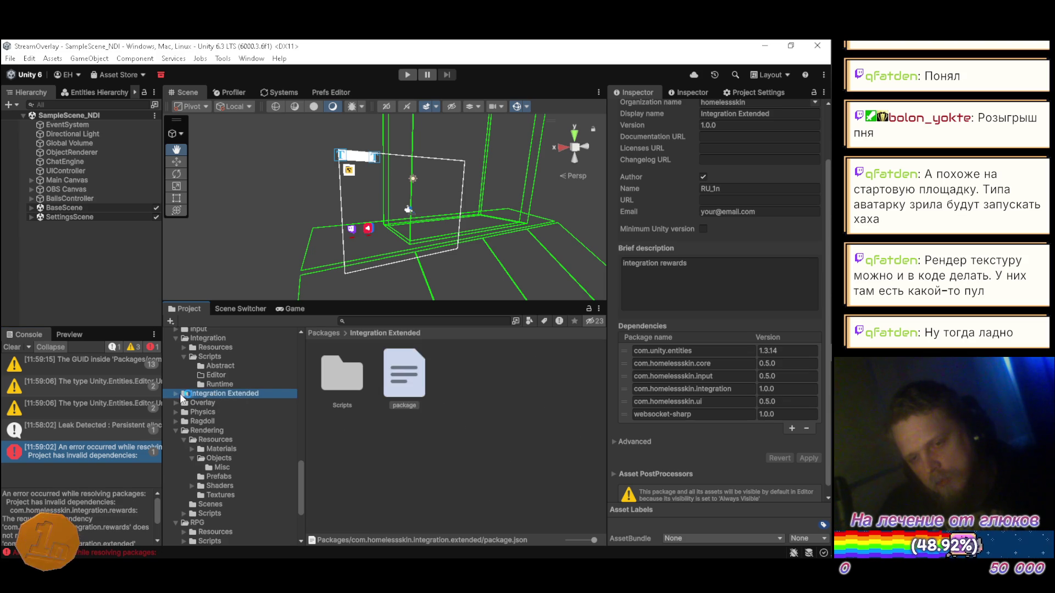
click(176, 394)
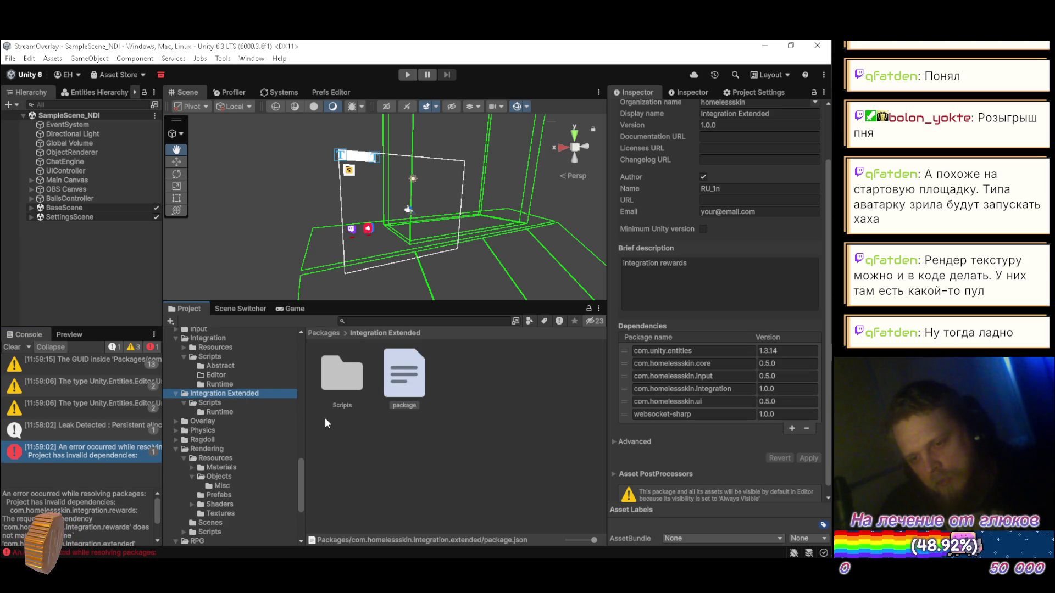
click(211, 412)
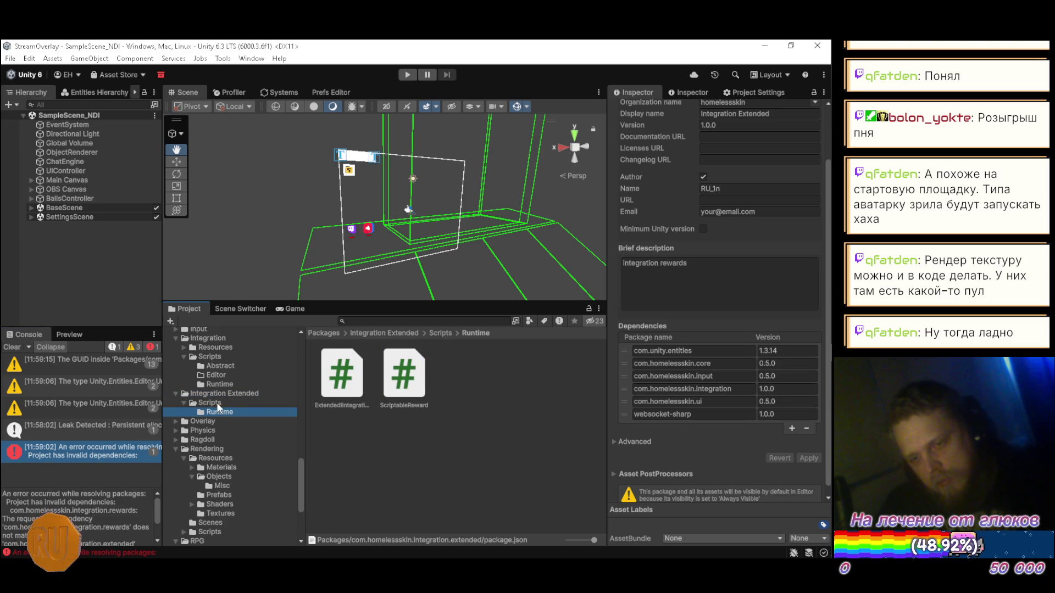
click(235, 407)
click(410, 393)
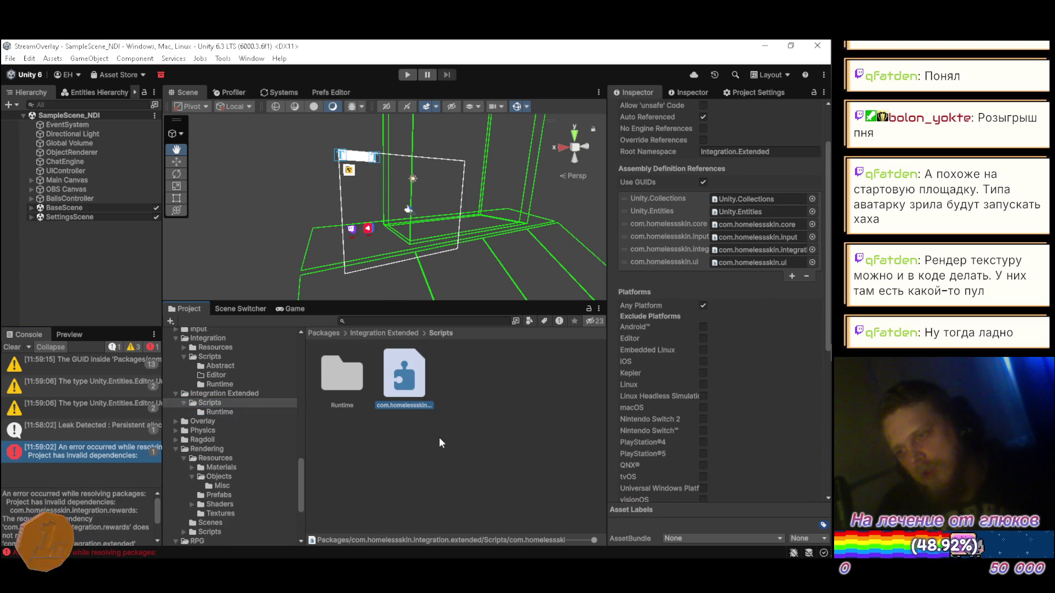
key(alt+Tab)
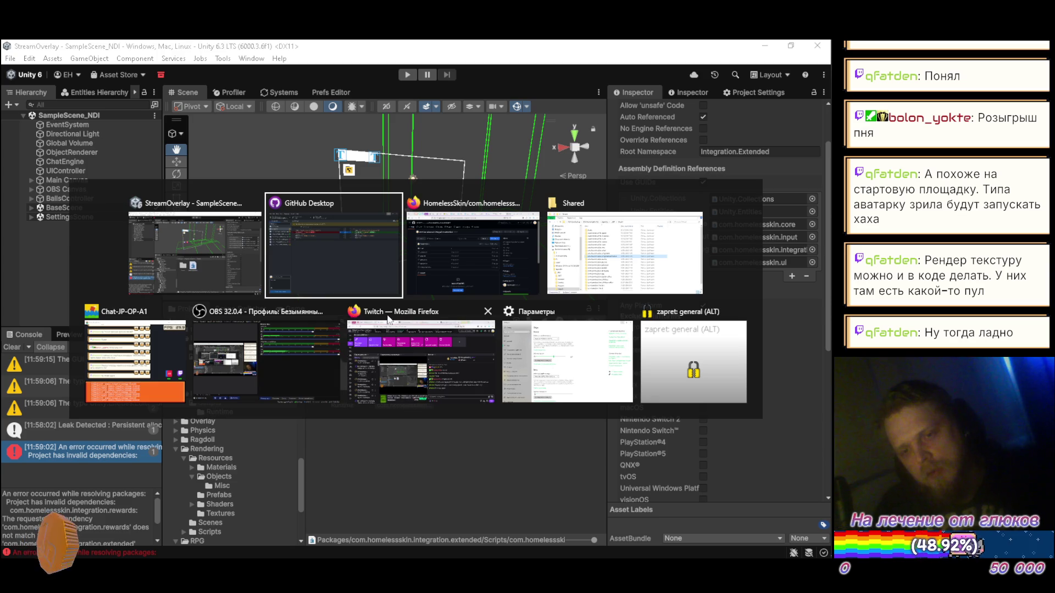
click(458, 260)
- In the YouTube Music tab, play a track from the Home page's Рекомендуем section
click(674, 52)
click(34, 52)
click(198, 52)
scroll(708, 278, down, 5)
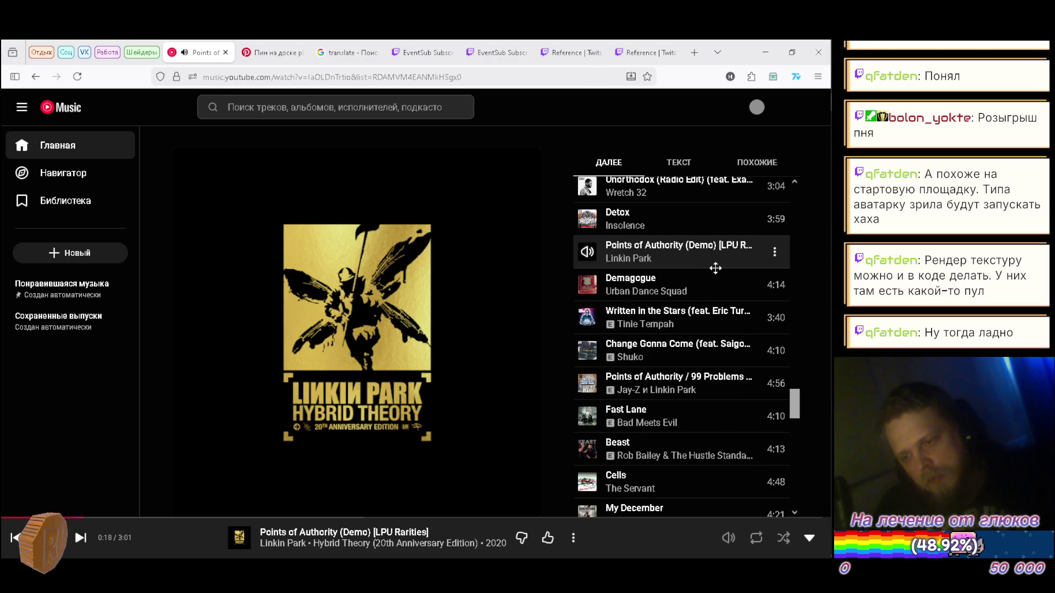
scroll(715, 267, down, 1)
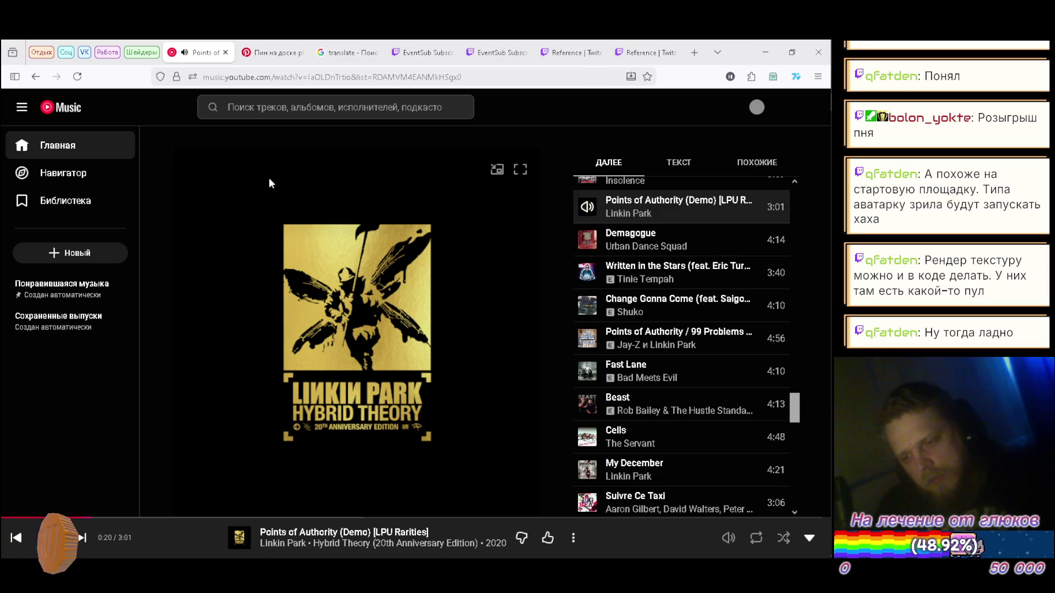
click(73, 146)
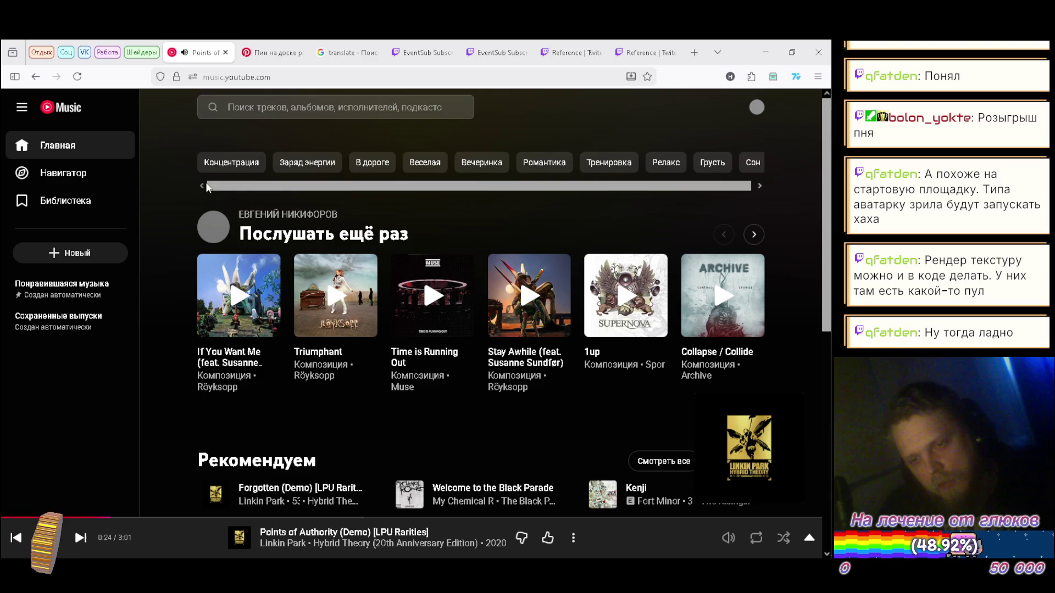
scroll(207, 192, down, 4)
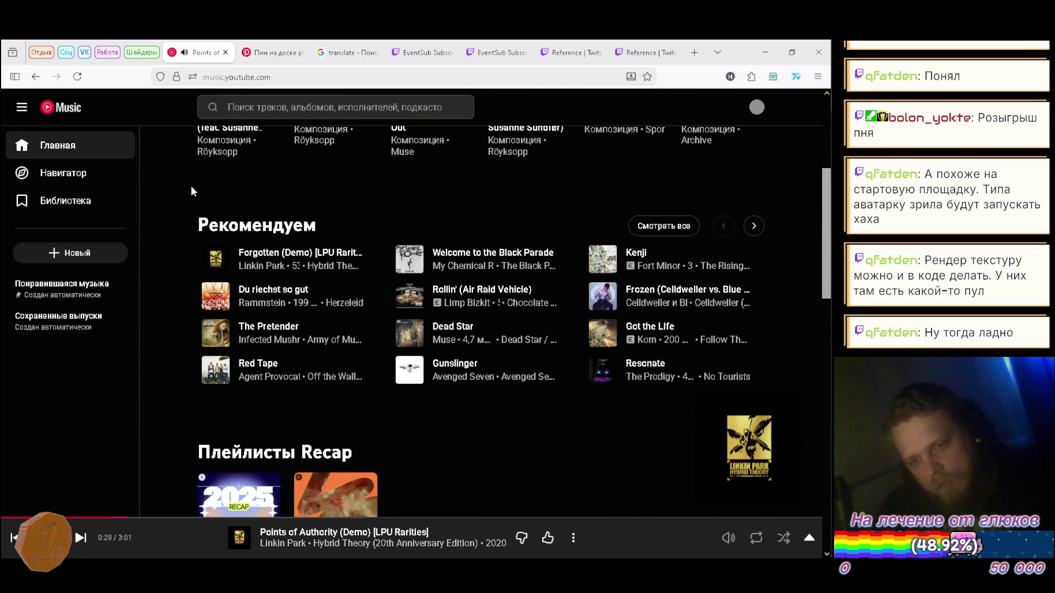
click(209, 294)
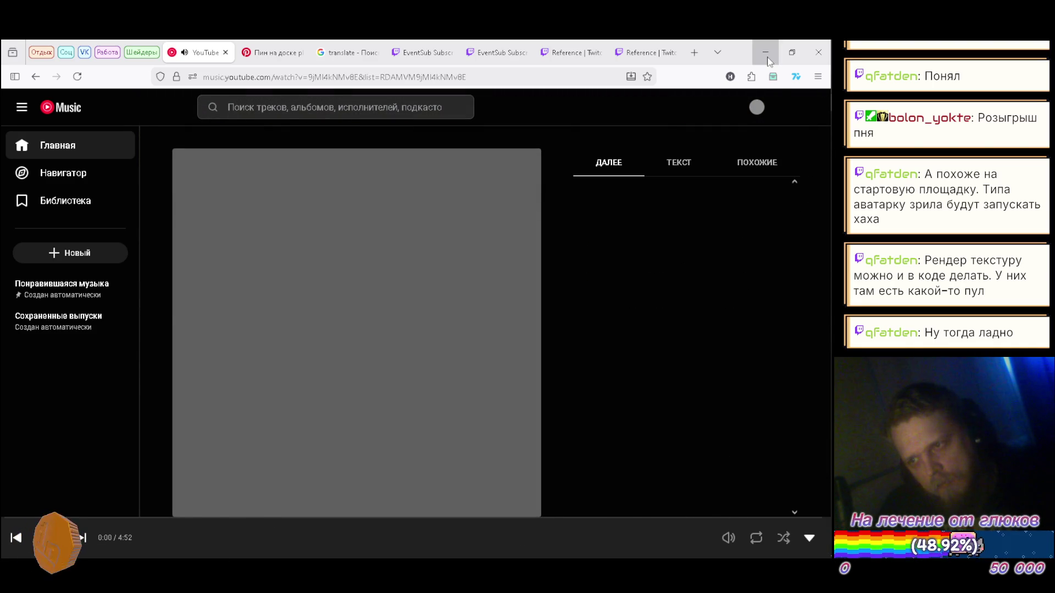
key(alt+Tab)
- Rename the assembly definition asset from the rewards name to com.homelessskin.integration.extended
key(F2)
key(BackSpace)
key(BackSpace)
key(BackSpace)
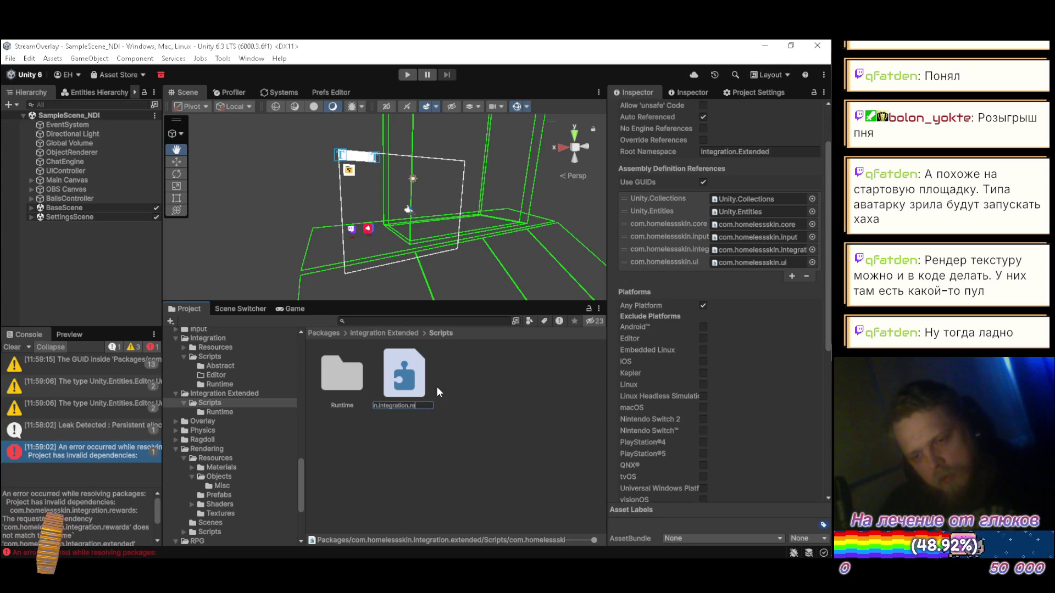
text(nded)
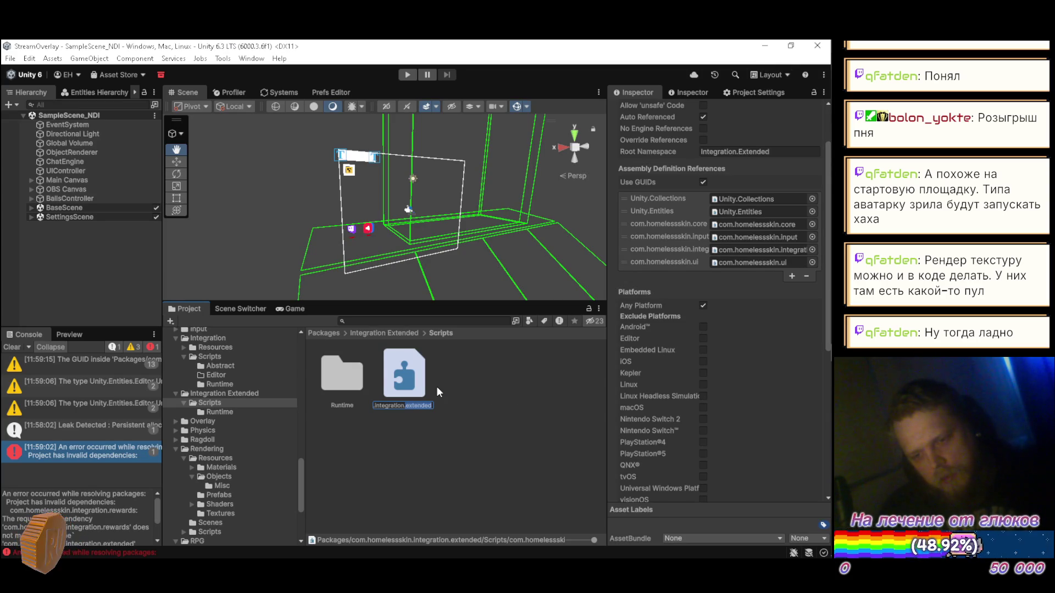
key(Return)
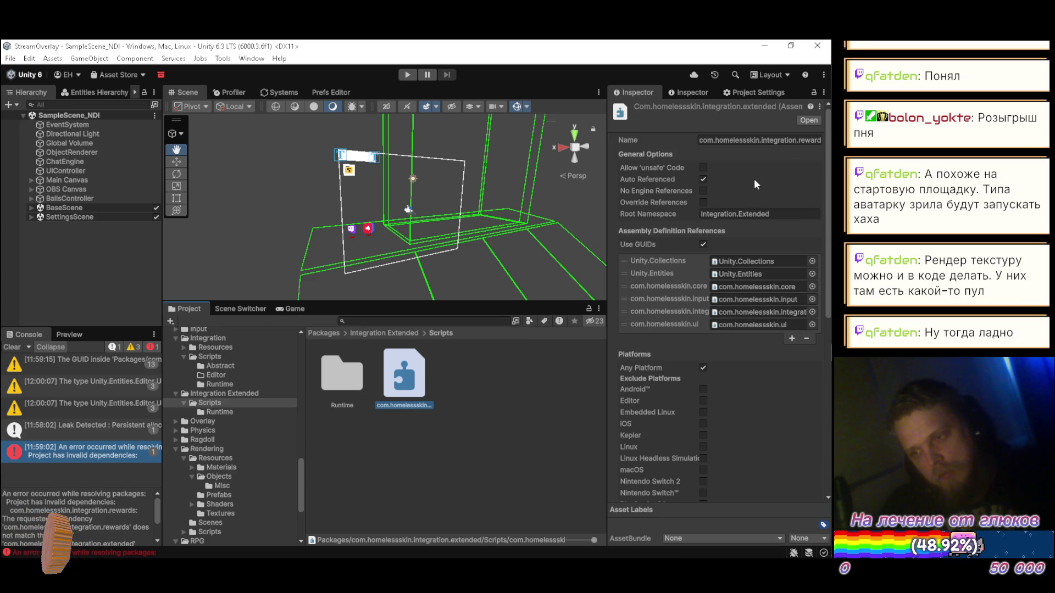
click(782, 144)
- Set the asmdef Name to com.homelessskin.integration.extended, save it, and clear the Console
click(785, 144)
key(BackSpace)
key(BackSpace)
key(BackSpace)
text(extended)
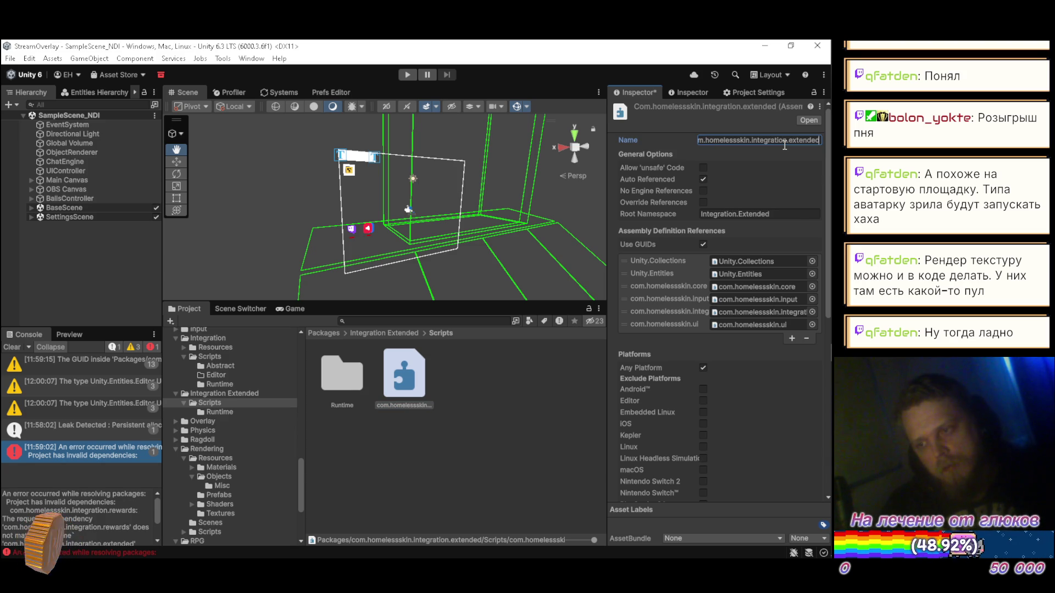
key(Return)
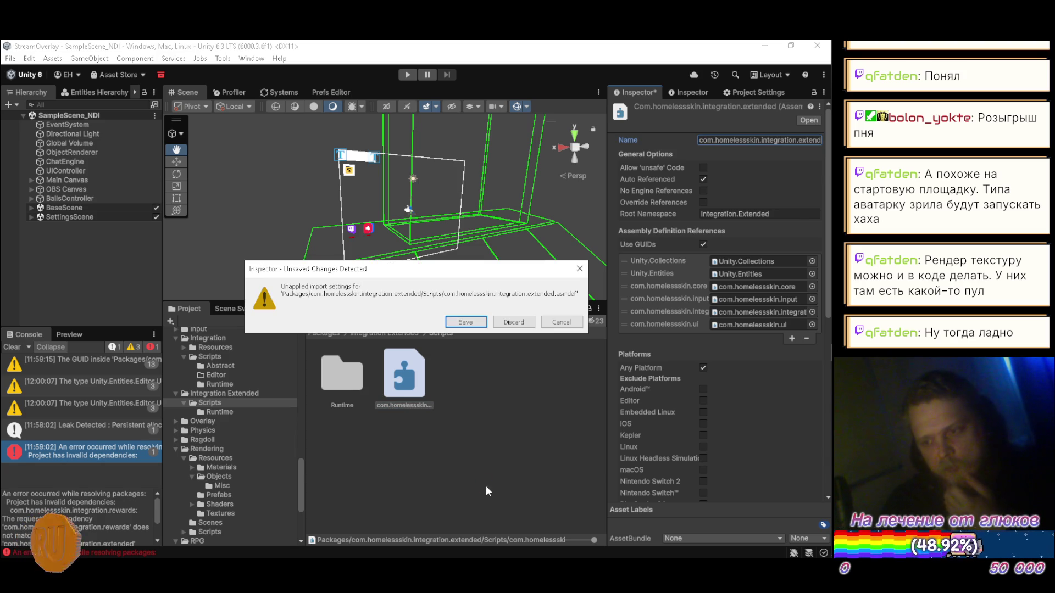
click(476, 325)
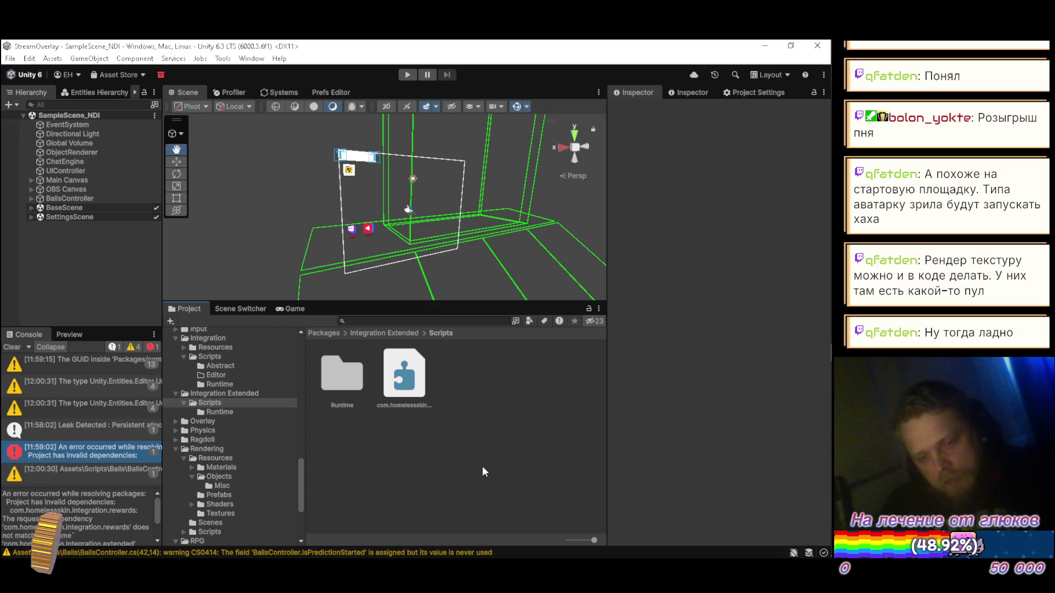
click(11, 347)
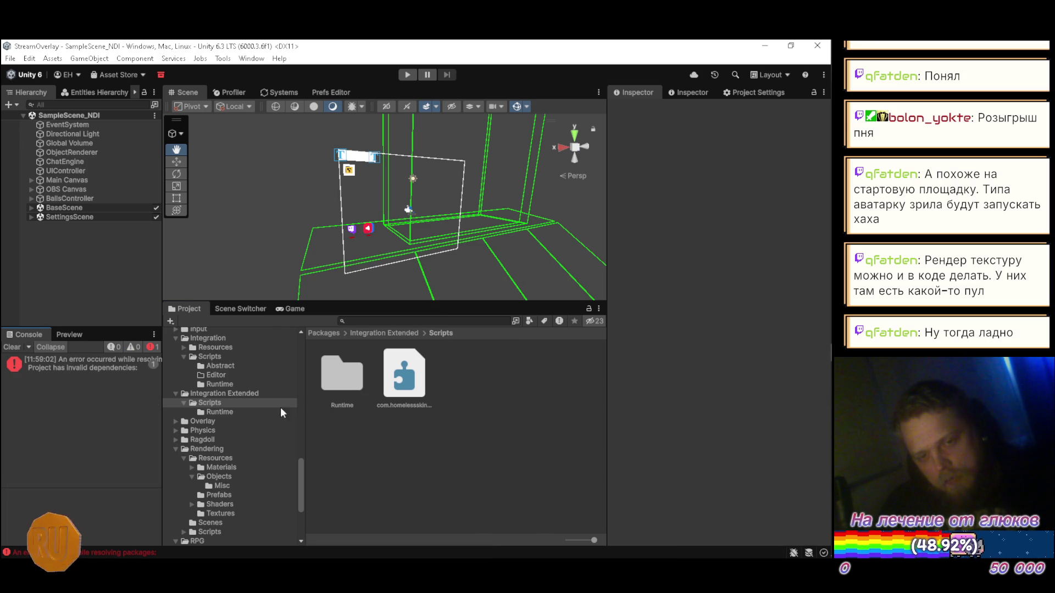
click(108, 367)
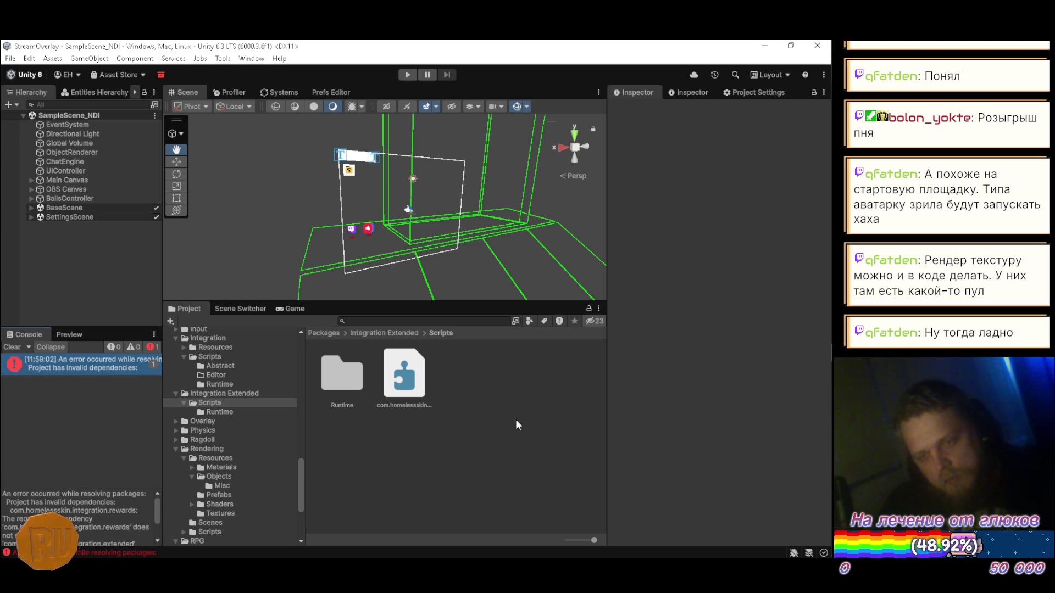
- Close Unity, relaunch StreamOverlay from the Unity Hub tray menu, and quit at the Package Manager Error
click(817, 46)
mouse_move(832, 363)
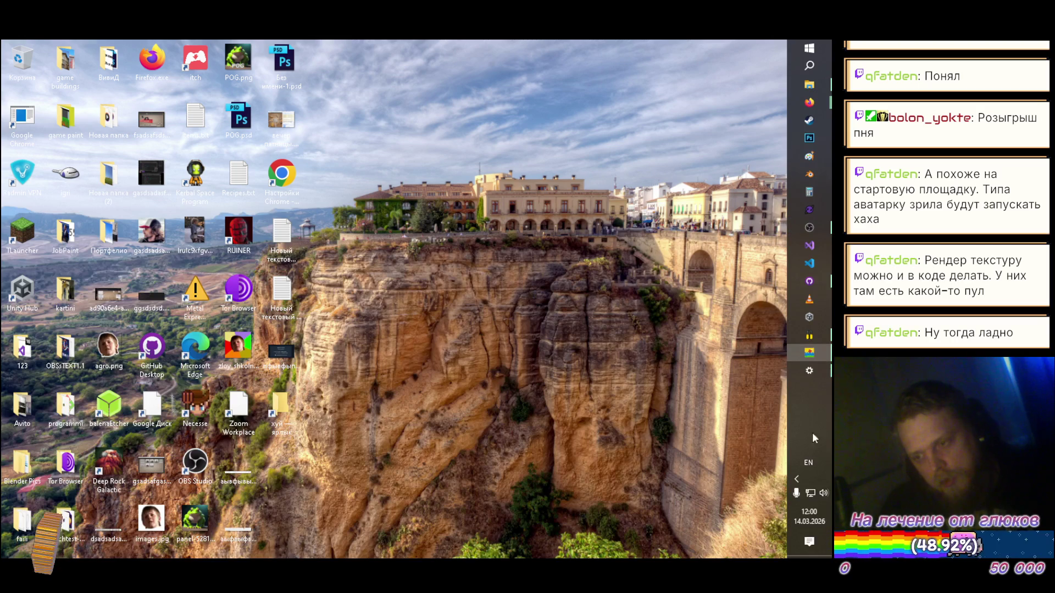
click(796, 479)
right_click(749, 482)
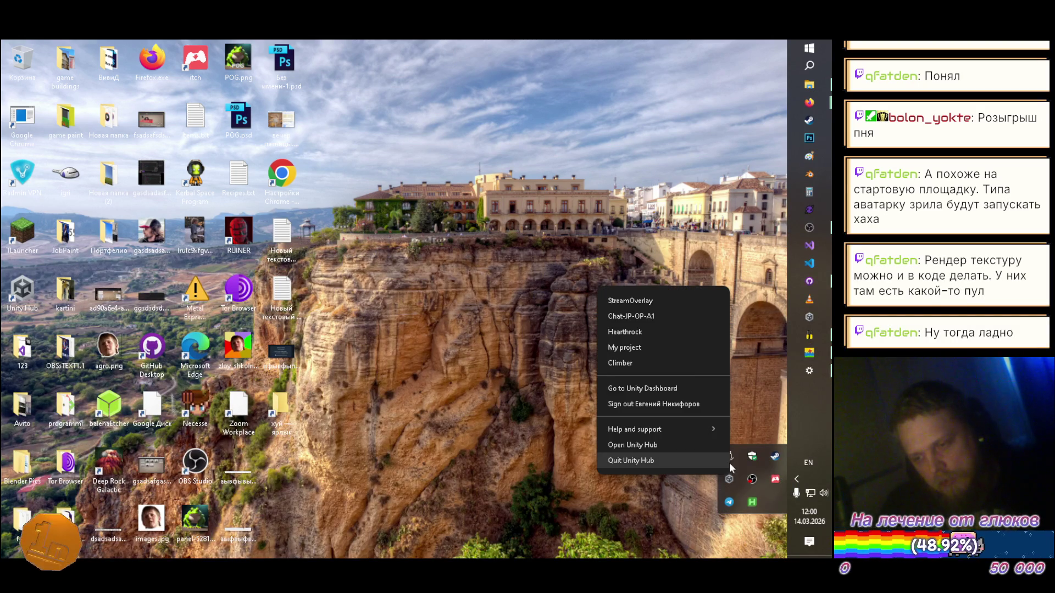
click(649, 302)
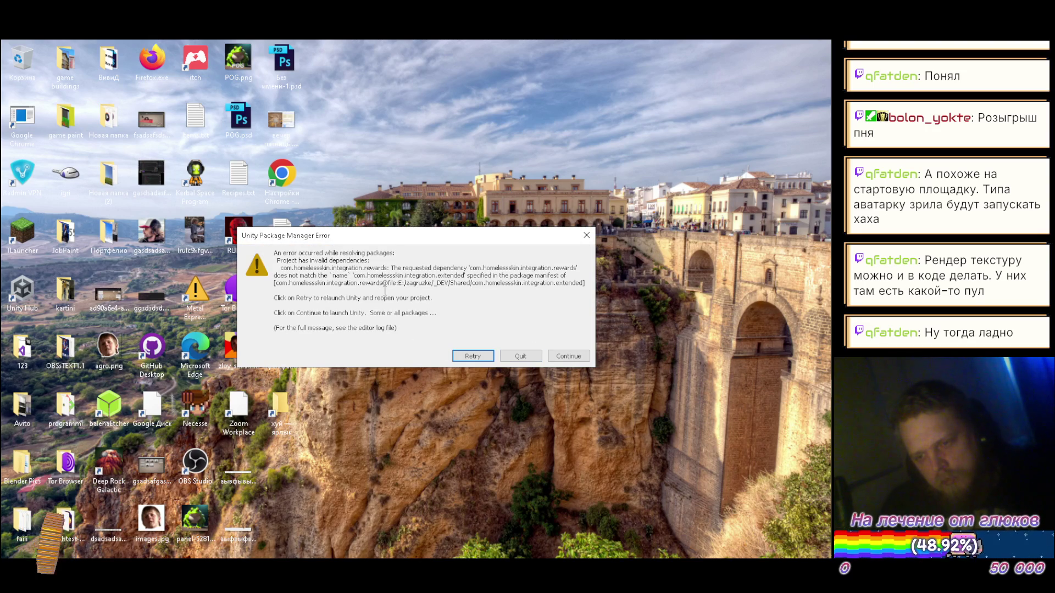
click(513, 360)
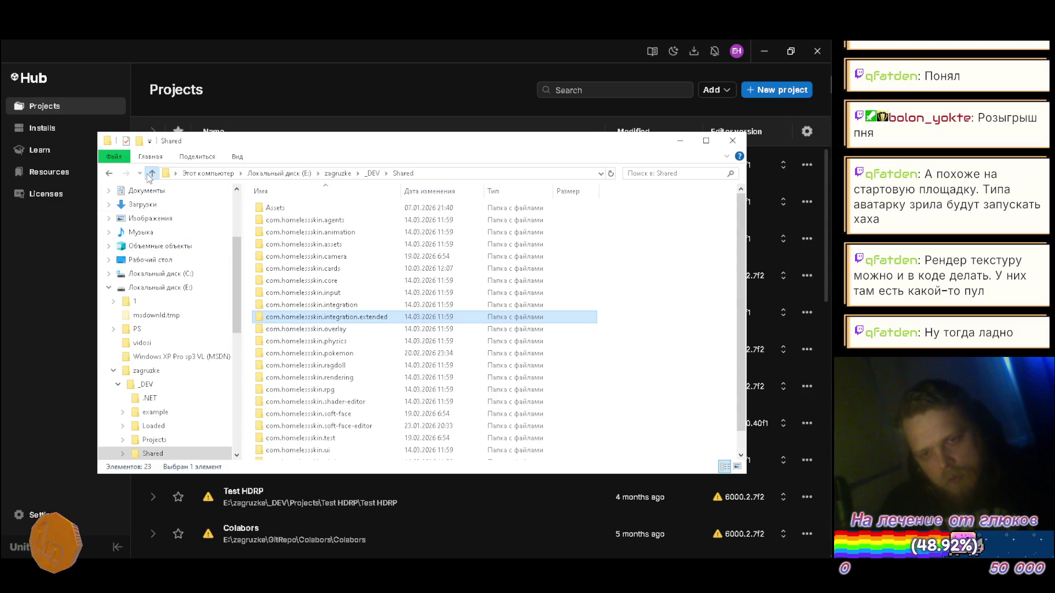
- Navigate from _DEV through Projects into StreamOverlay's Packages folder and back to the project folder
click(152, 173)
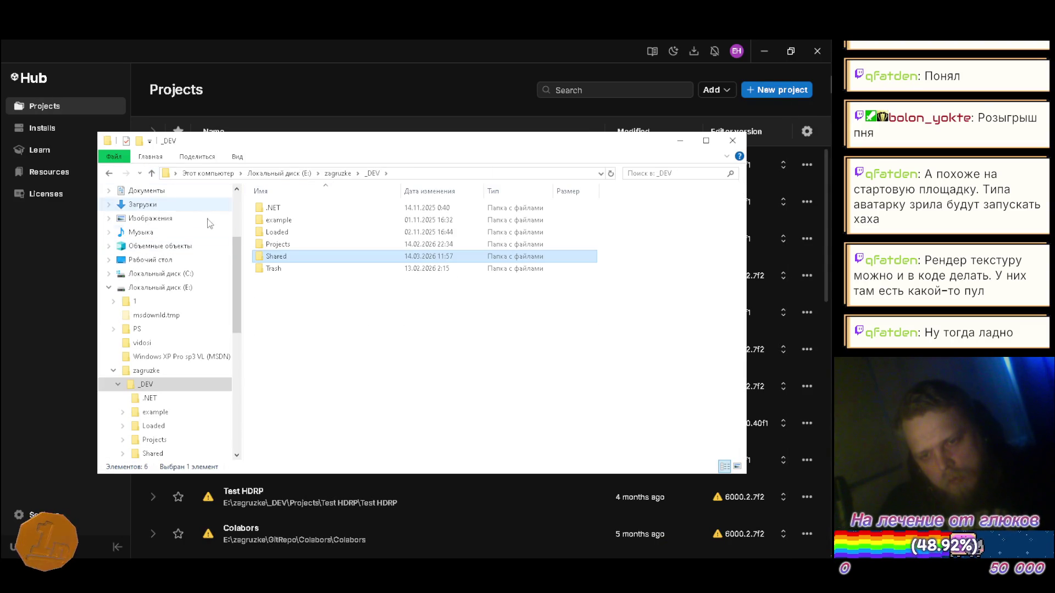
double_click(273, 246)
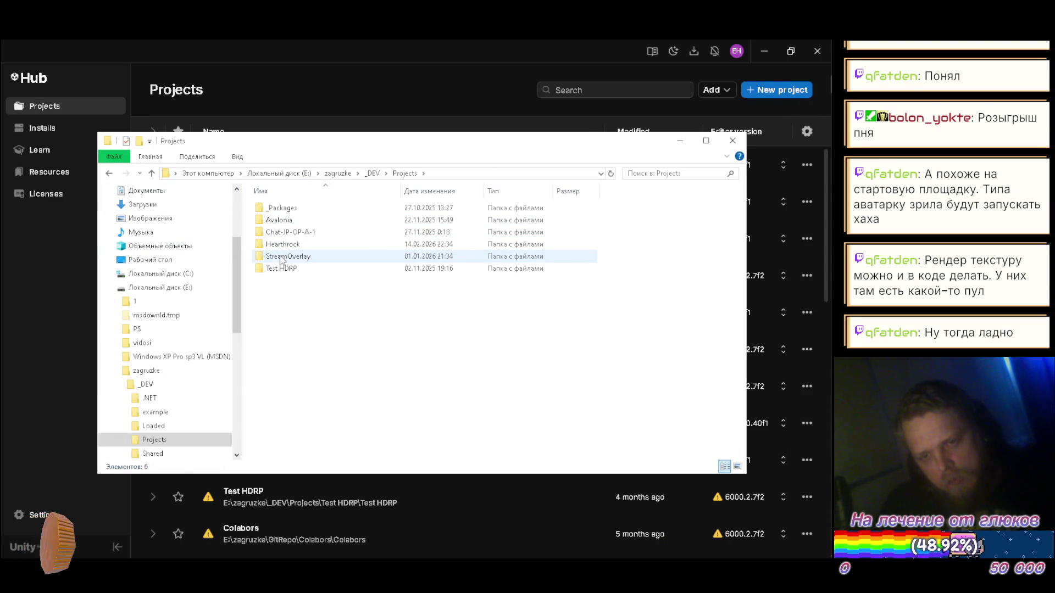
double_click(281, 257)
double_click(278, 232)
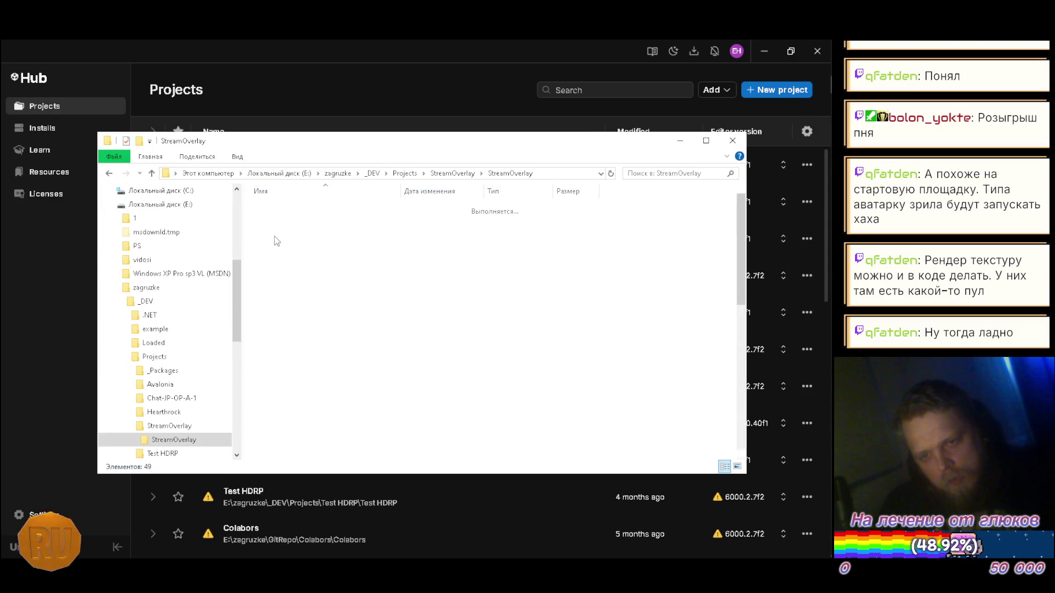
double_click(278, 281)
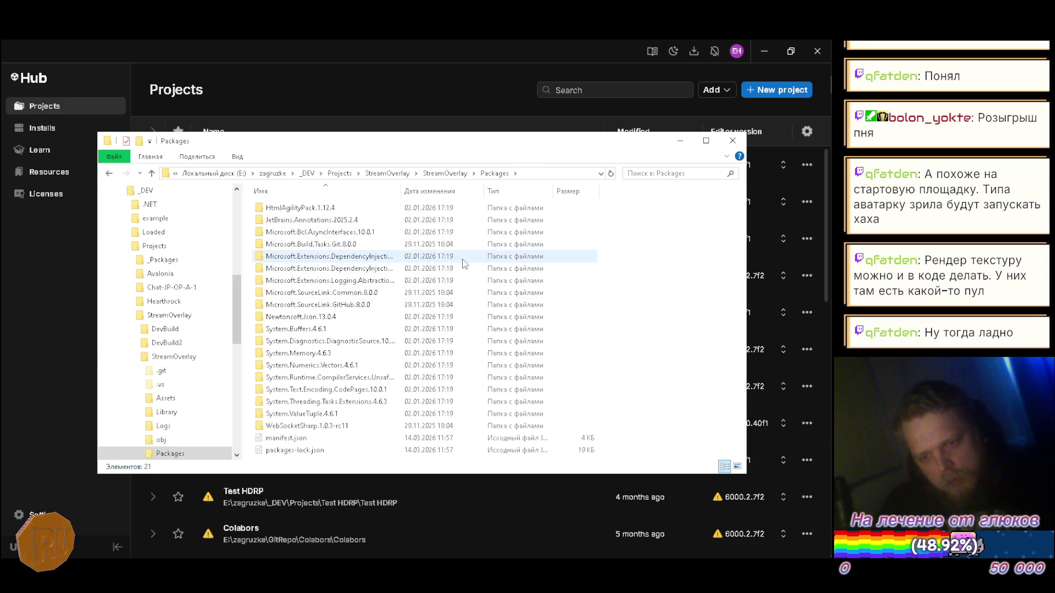
key(BackSpace)
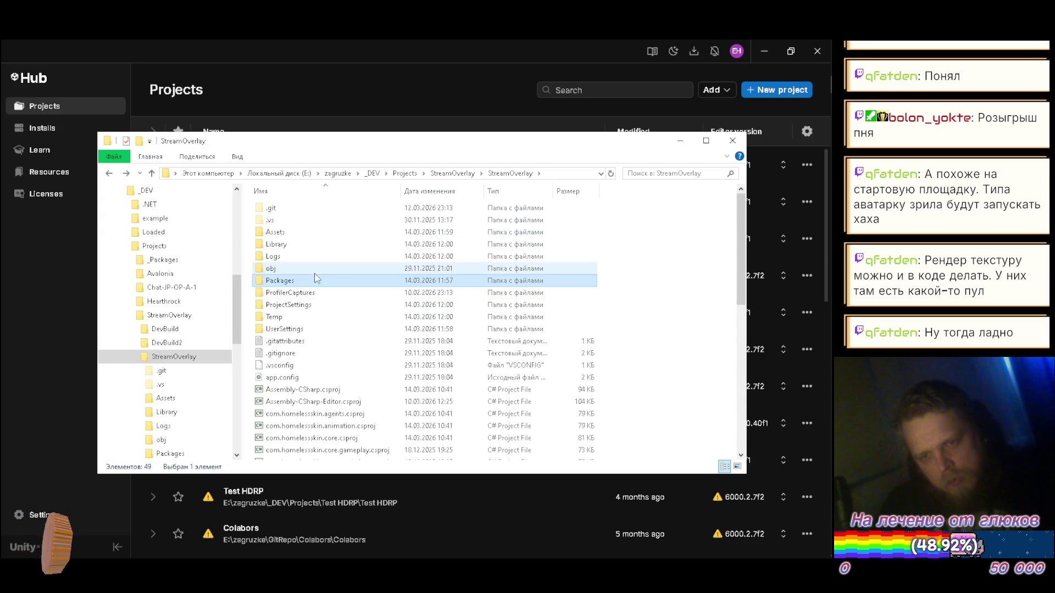
- Browse the Library's PackageCache and PackageManager folders
double_click(297, 246)
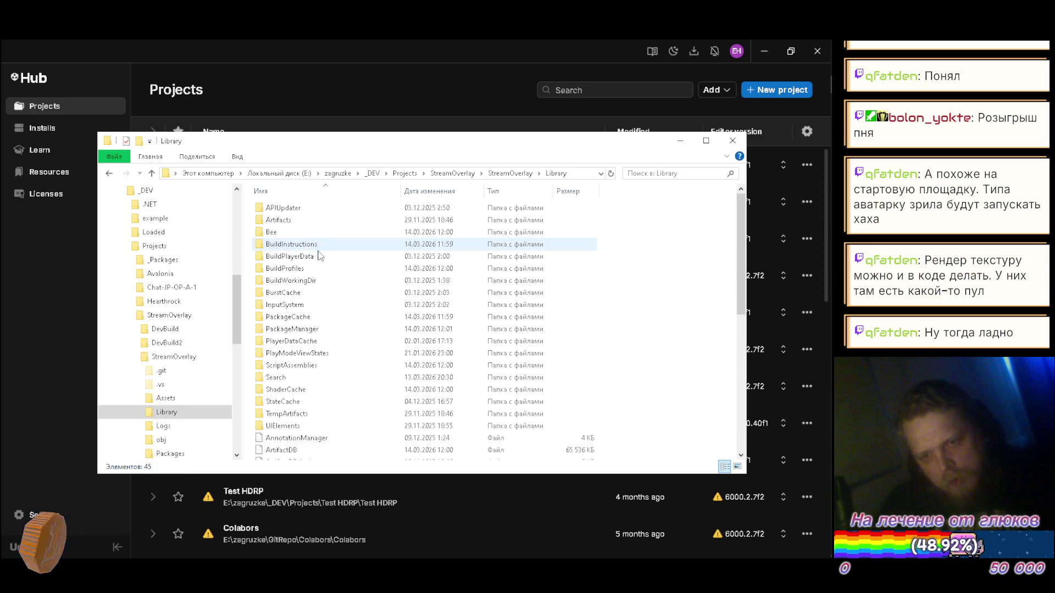
double_click(321, 317)
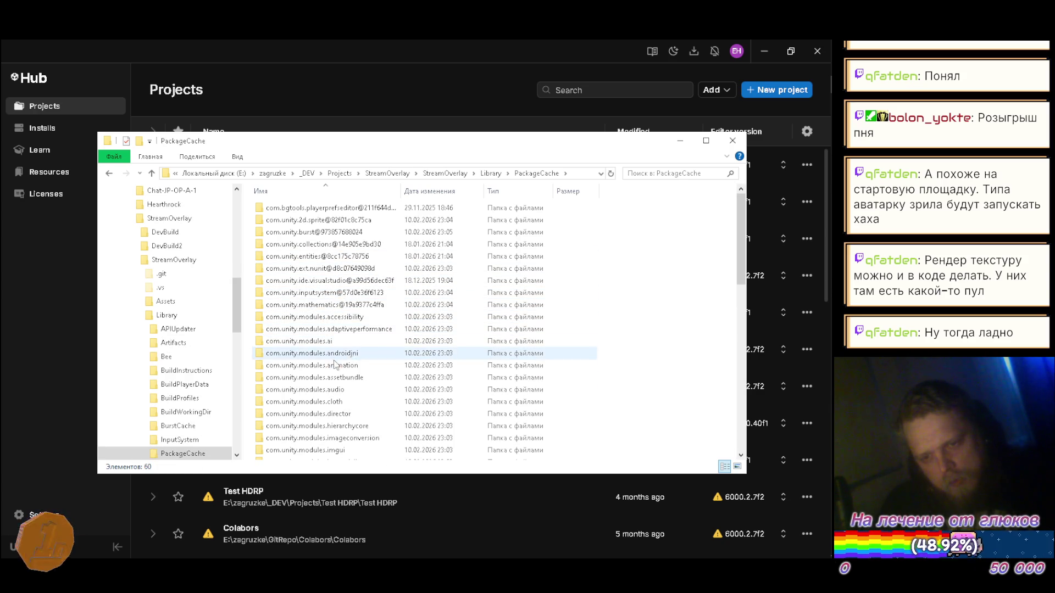
scroll(333, 358, down, 9)
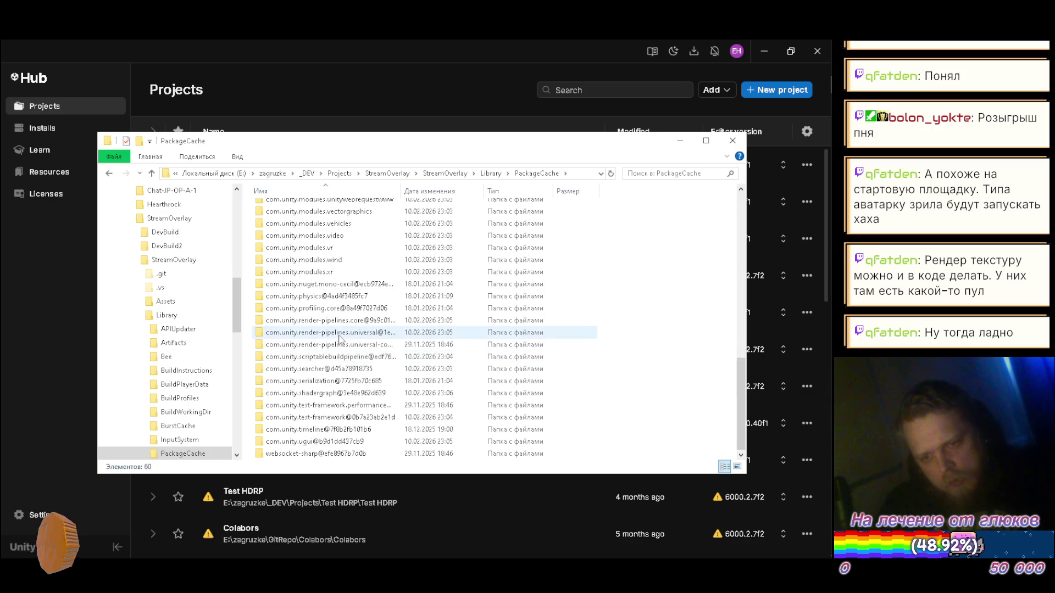
scroll(333, 359, up, 9)
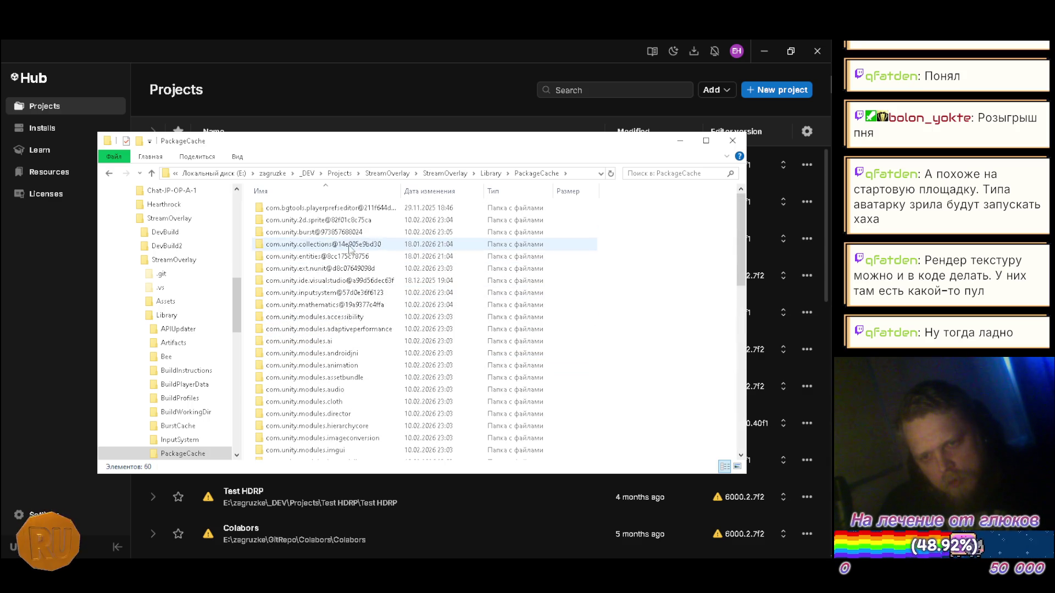
scroll(359, 278, down, 13)
key(alt+Left)
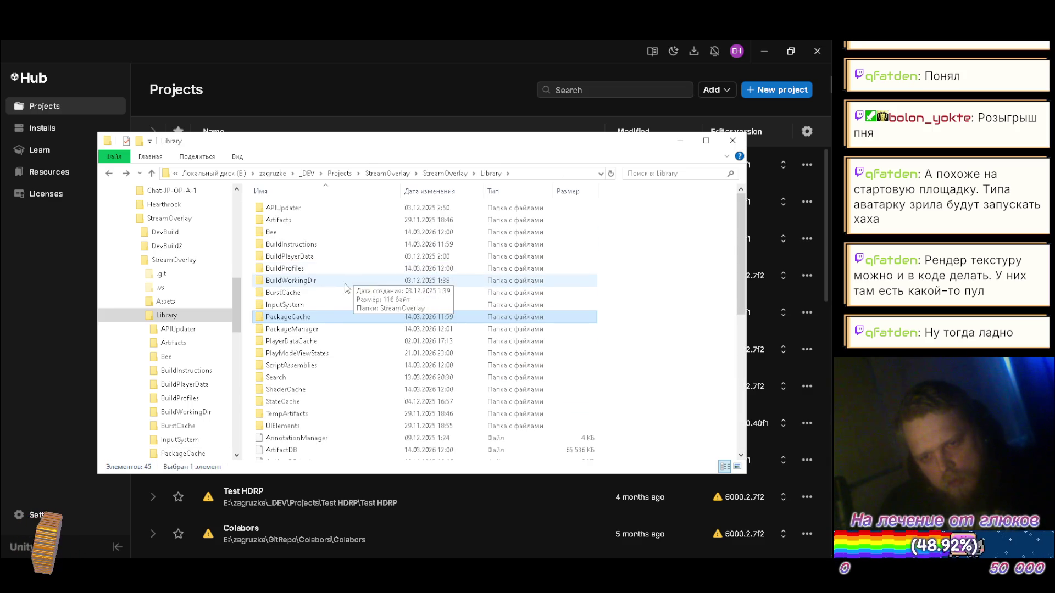
scroll(341, 307, down, 3)
scroll(344, 316, up, 3)
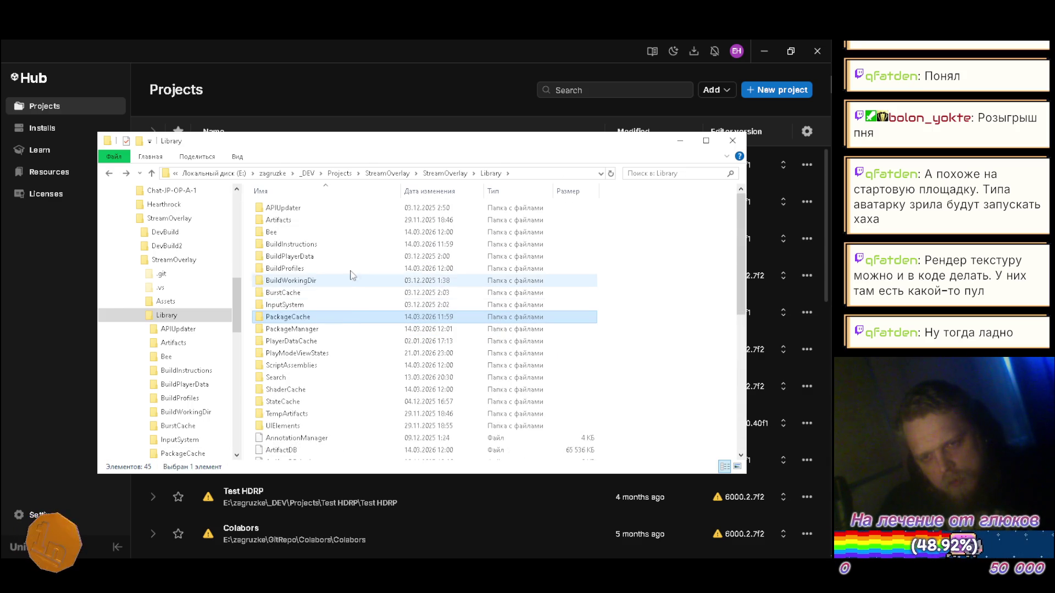
double_click(317, 317)
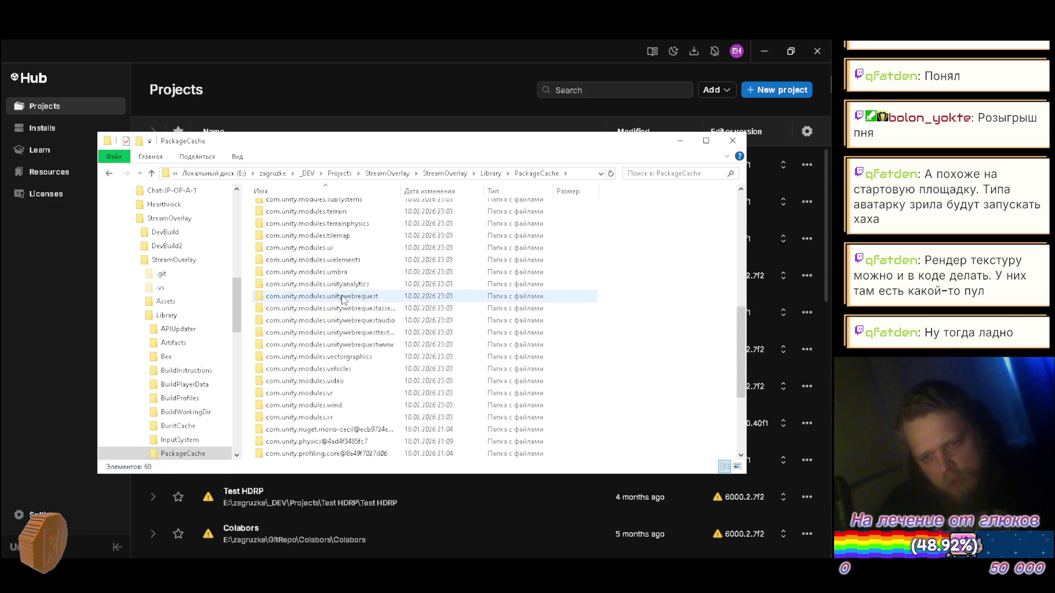
key(alt+Left)
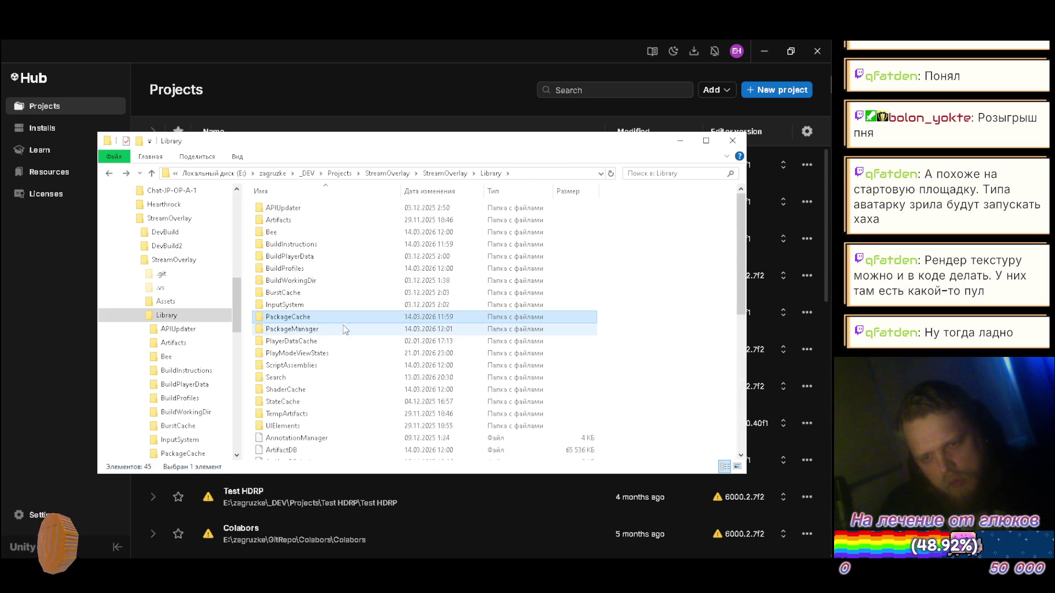
double_click(327, 330)
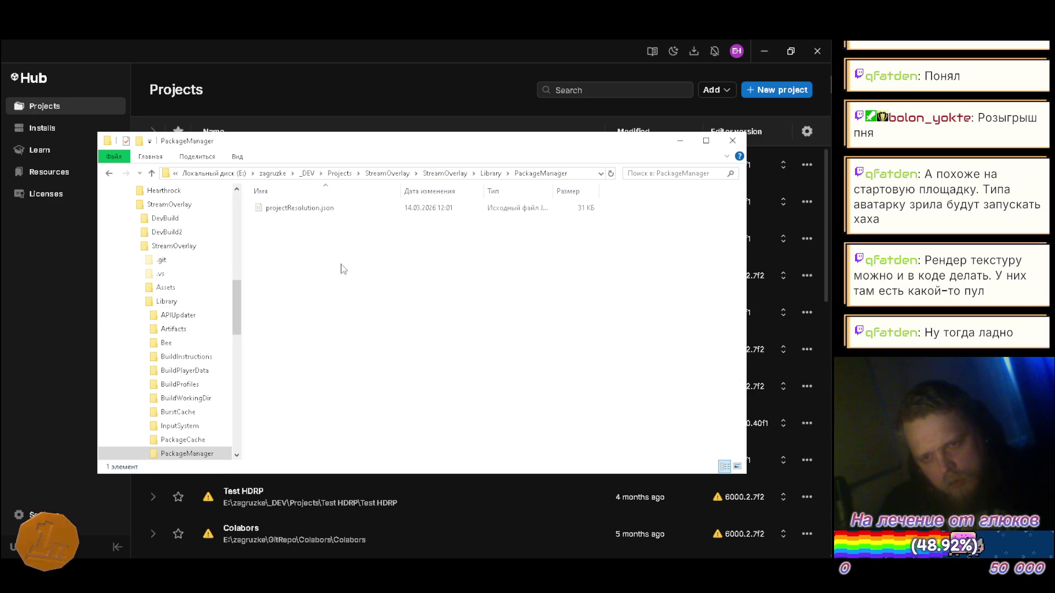
key(alt+Left)
- Open StreamOverlay's Packages/manifest.json in the code editor
key(alt+Up)
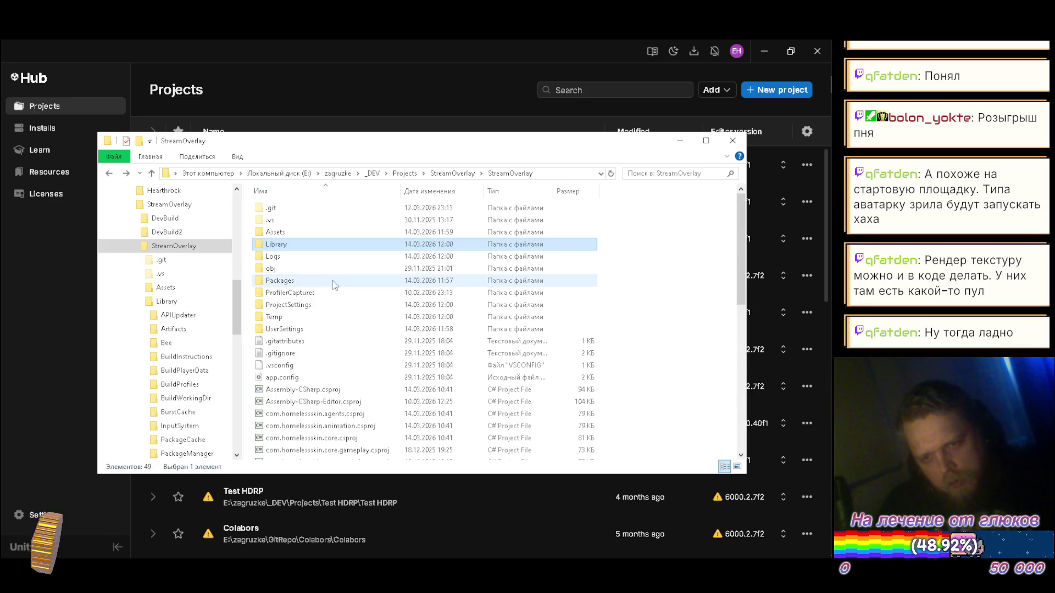
double_click(321, 281)
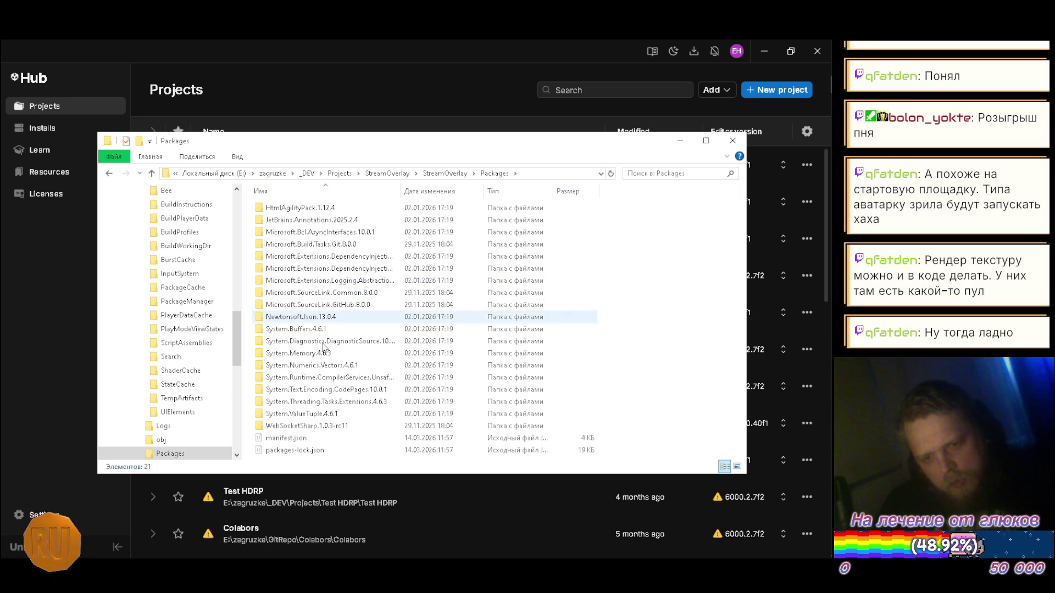
click(294, 438)
key(Return)
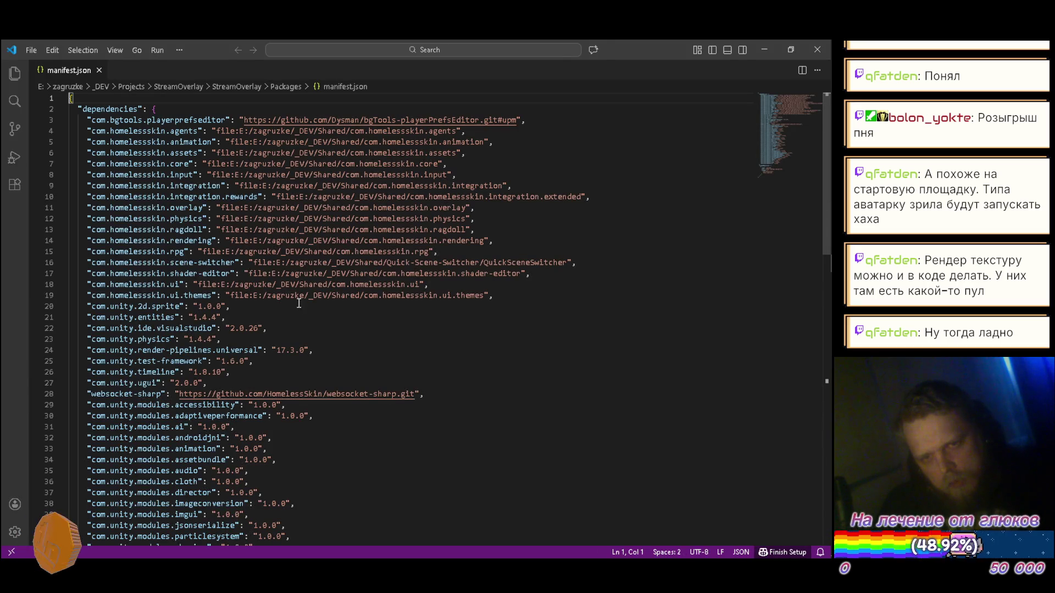
- Change the line 10 dependency key from integration.rewards to integration.extended and save manifest.json
click(239, 197)
double_click(239, 197)
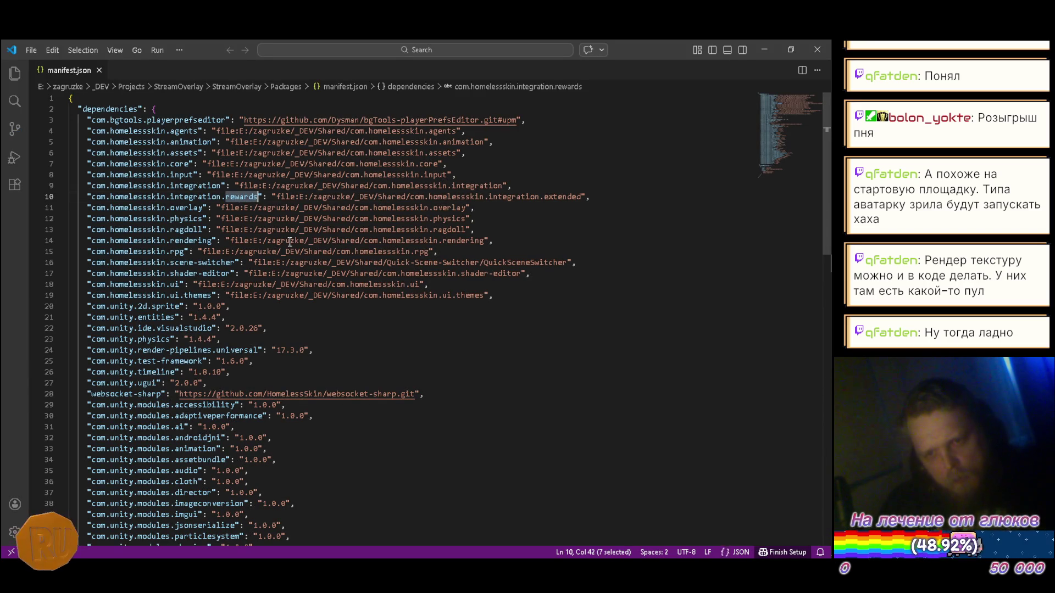
text(ex)
key(Escape)
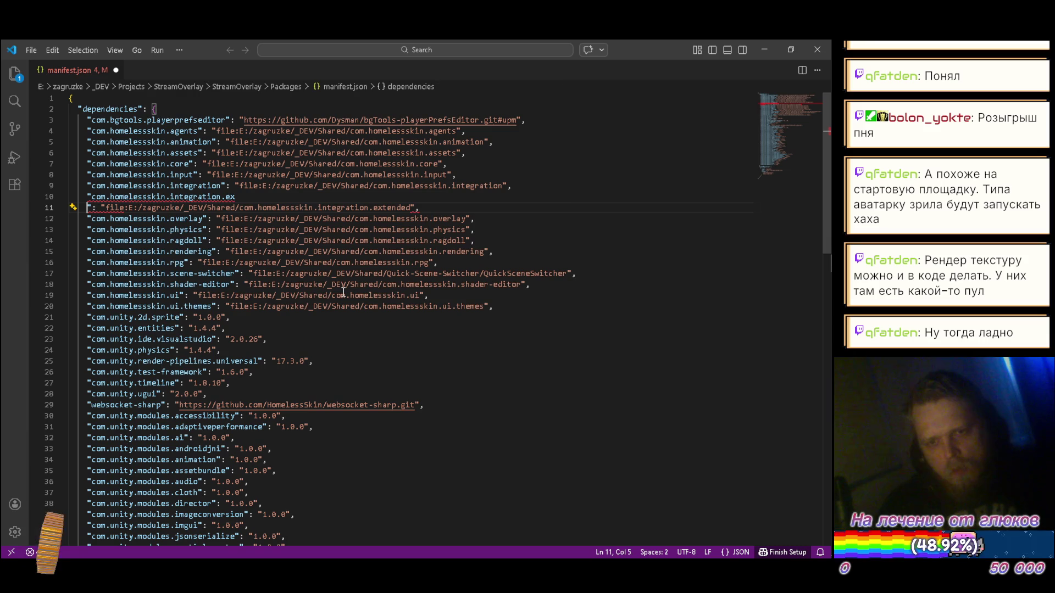
text(te)
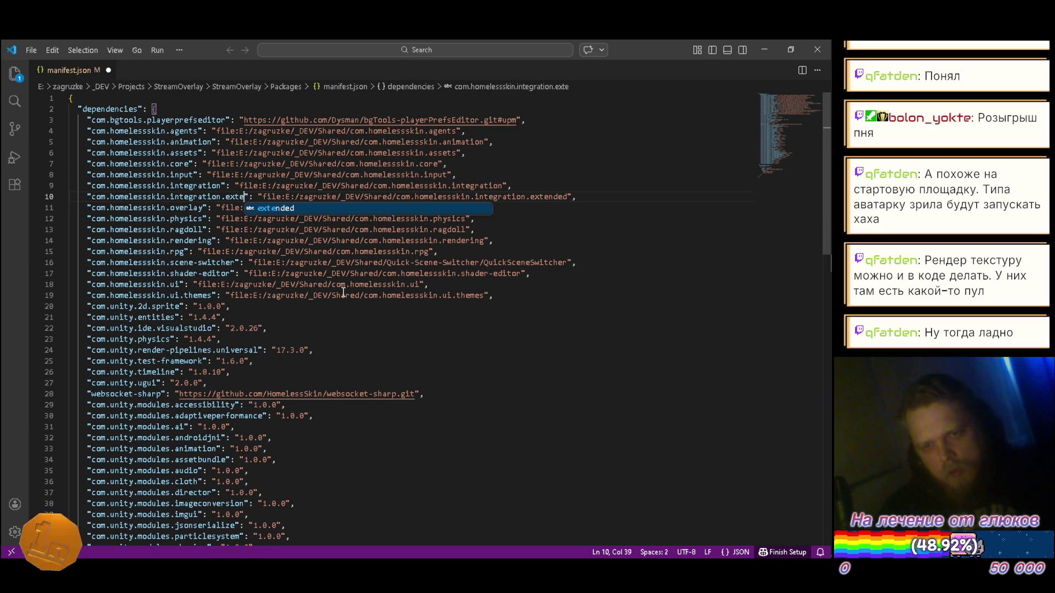
text(nded)
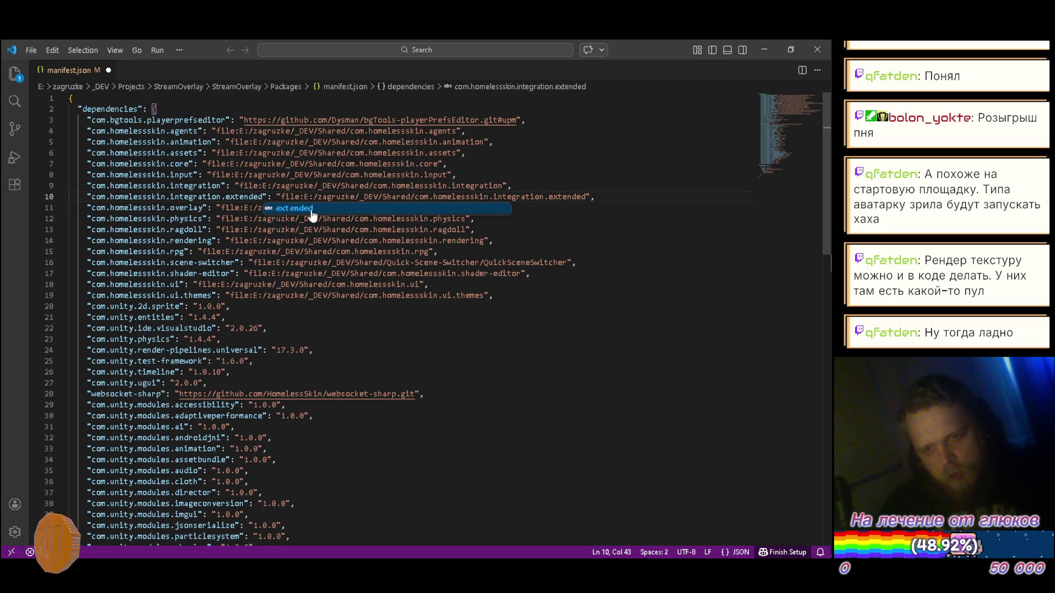
key(Escape)
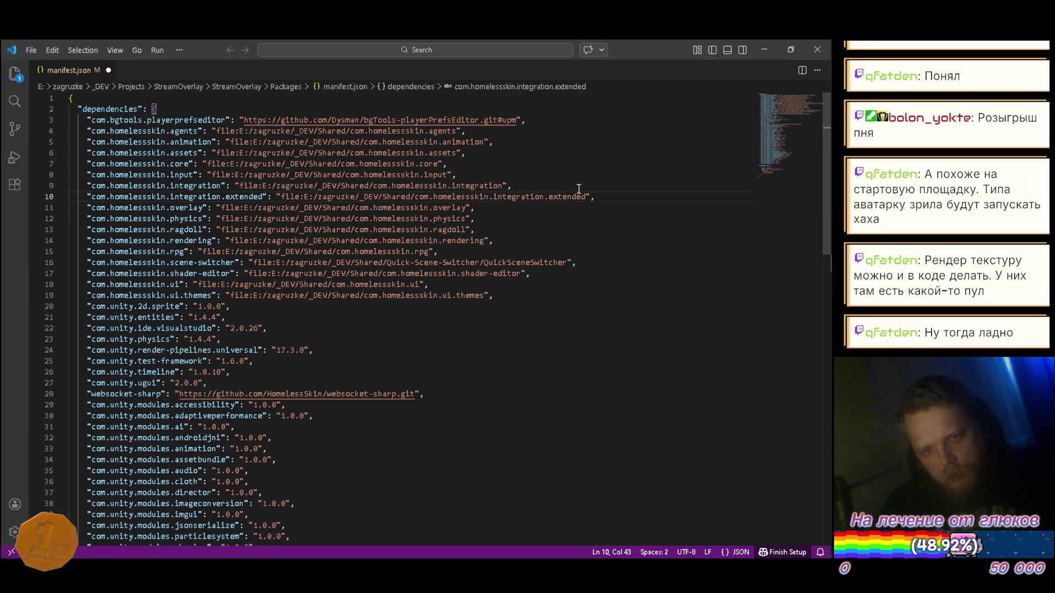
key(ctrl+s)
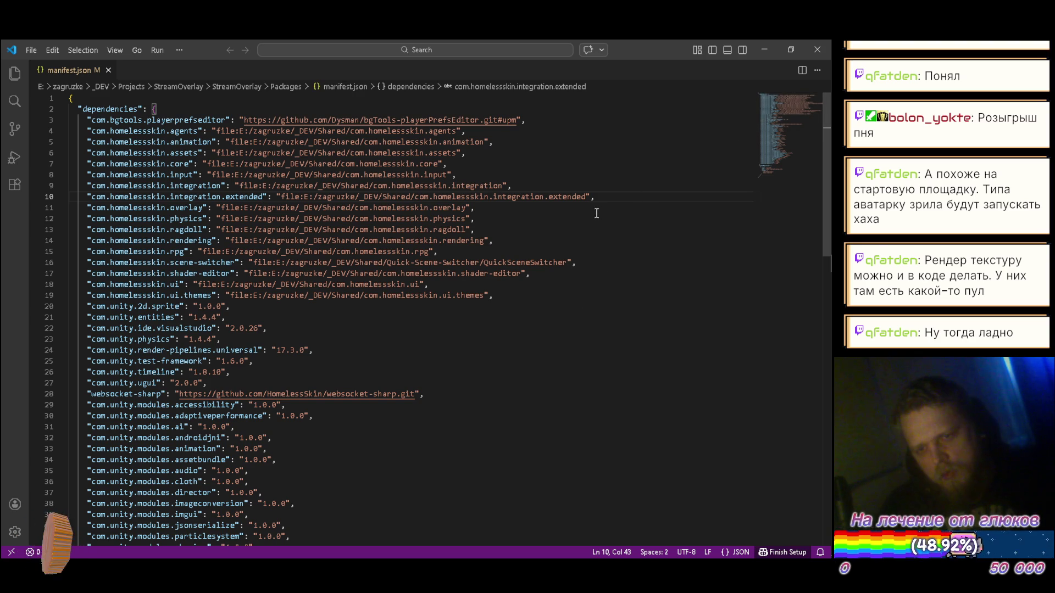
scroll(600, 189, down, 5)
scroll(615, 182, up, 5)
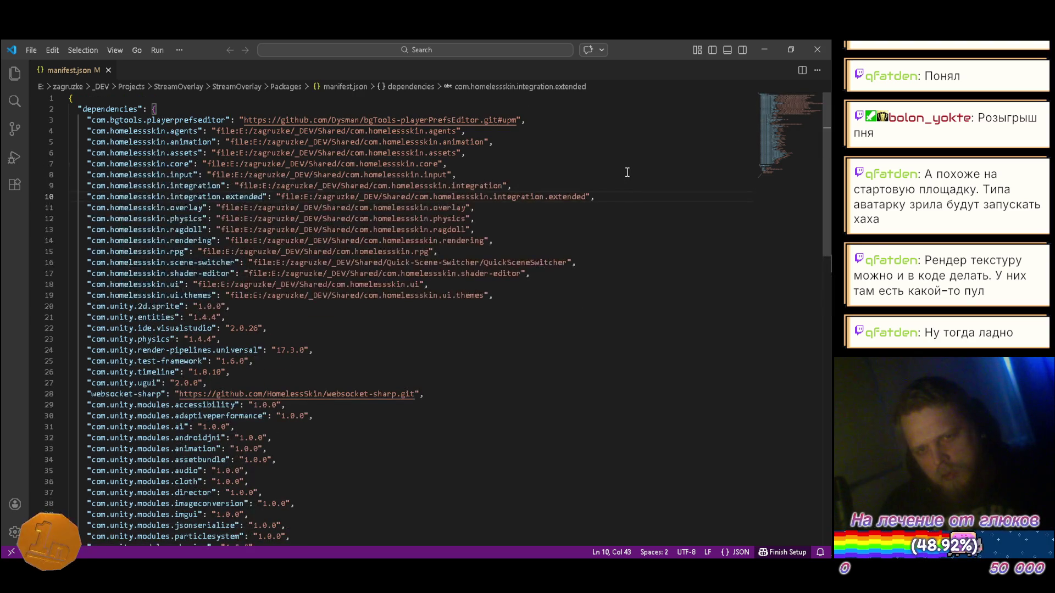
- Minimize VS Code and Explorer, then launch StreamOverlay from Unity Hub's Projects list
click(765, 46)
click(680, 142)
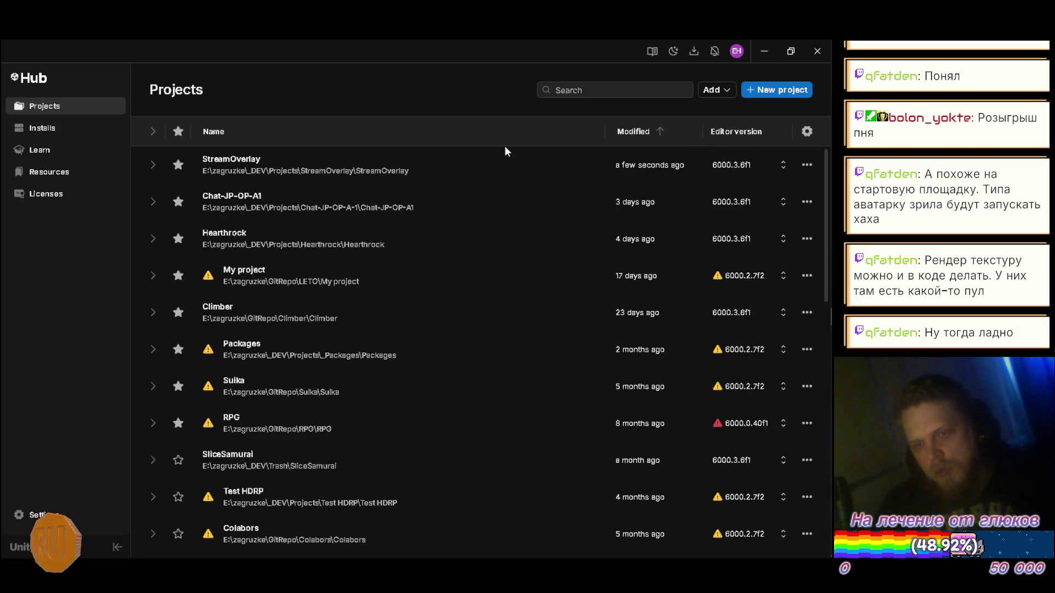
click(307, 174)
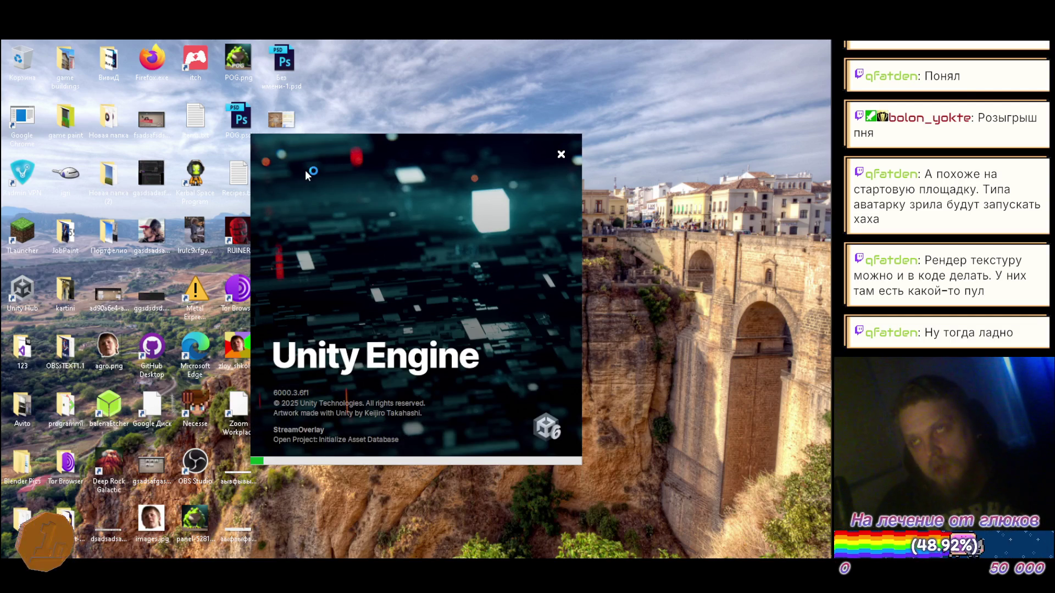
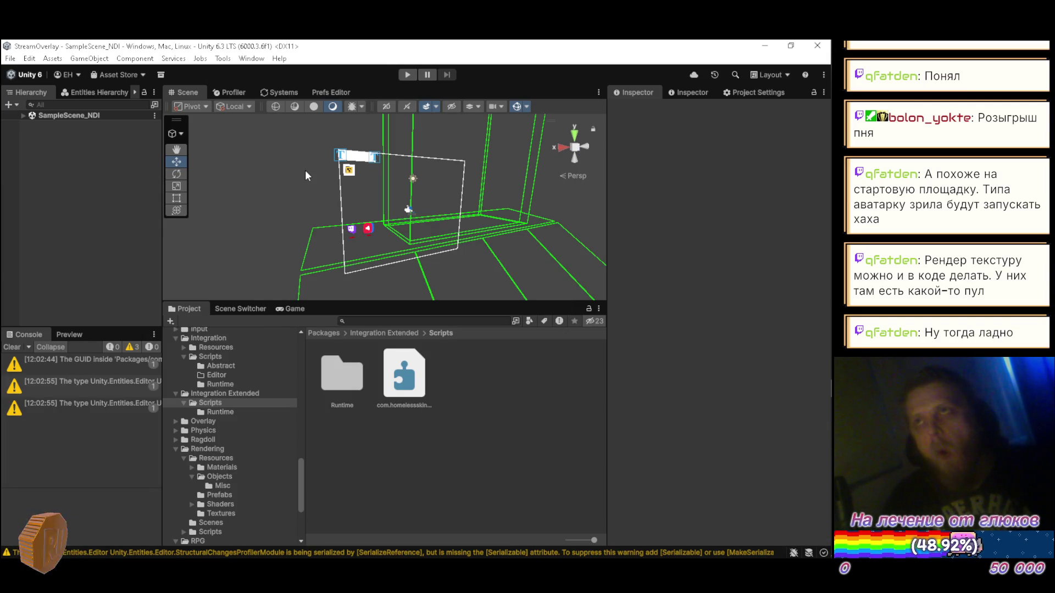
- Expand SampleScene_NDI in the Hierarchy, then close manifest.json and VS Code
click(23, 117)
mouse_move(816, 378)
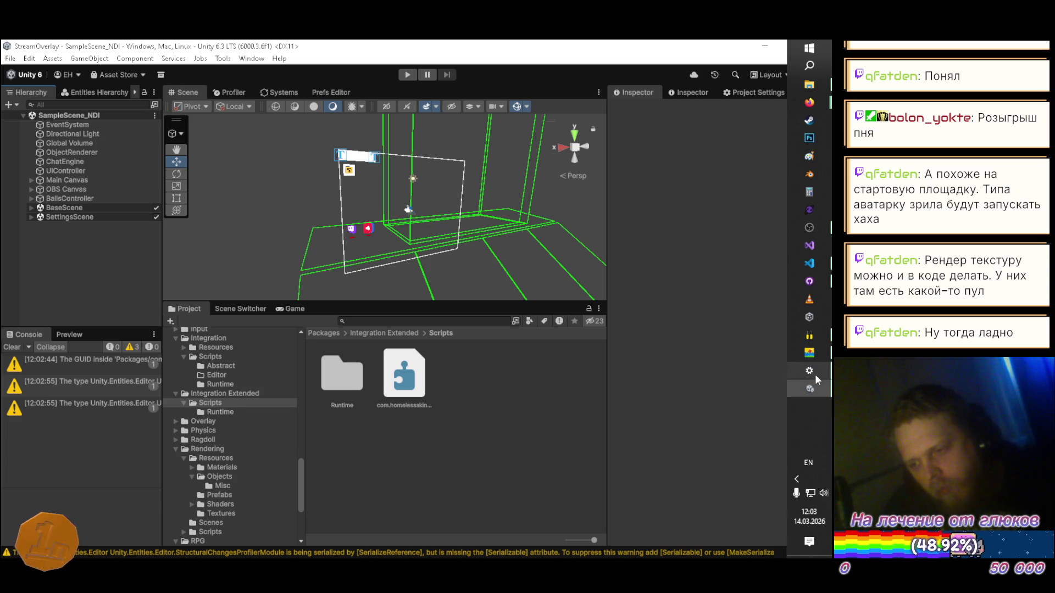
click(809, 263)
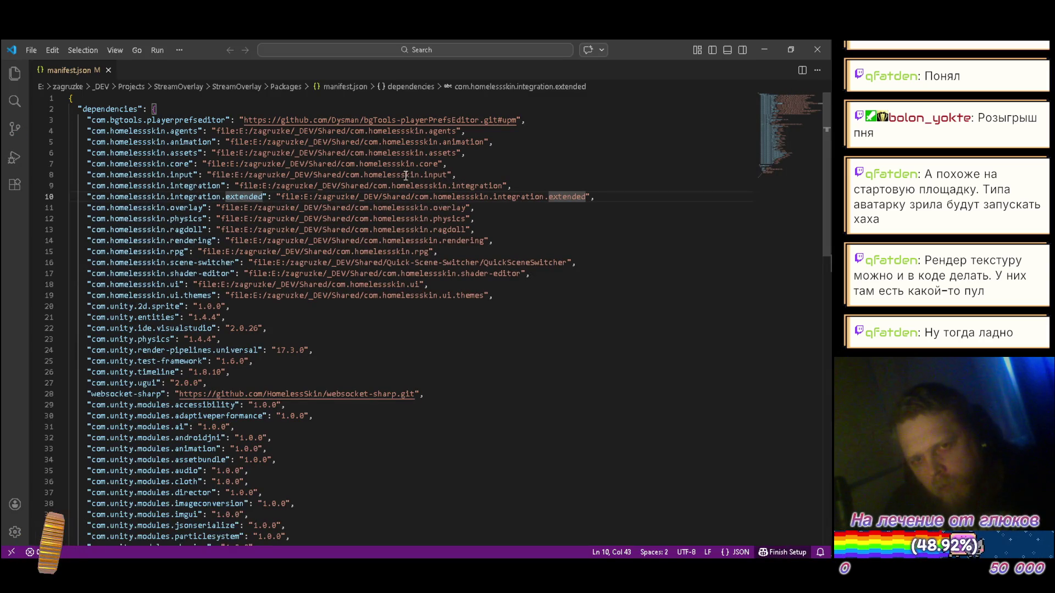
click(108, 70)
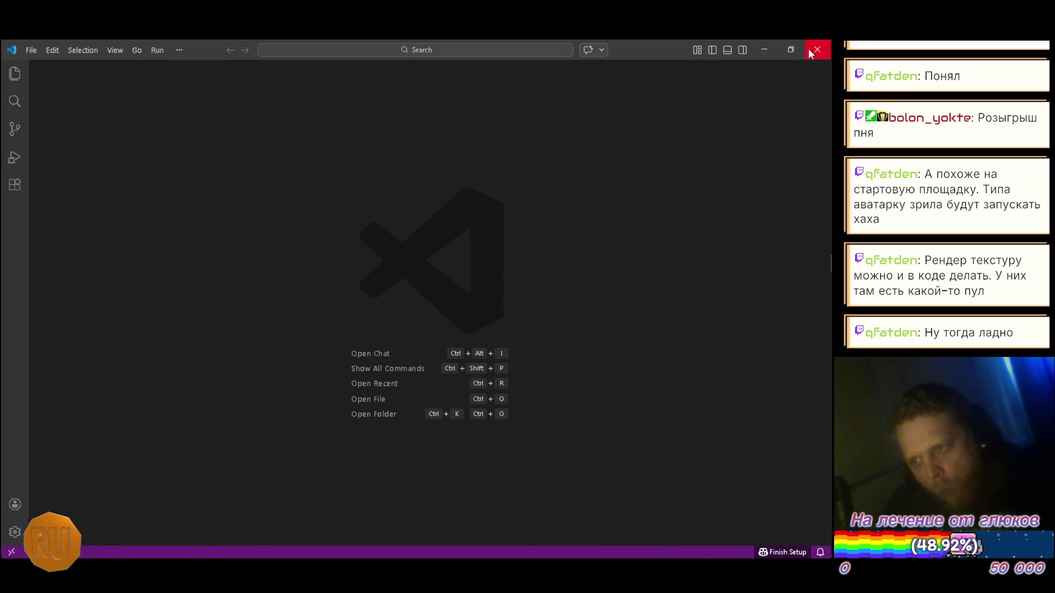
click(817, 49)
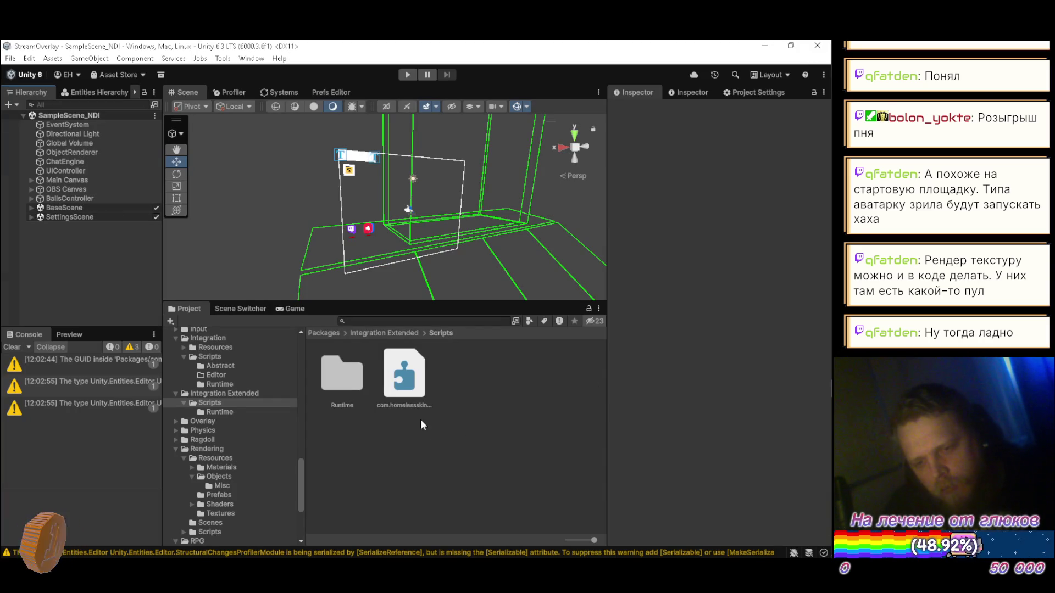
- Inspect the asmdef and the Integration Extended package's package.json in the Project window
click(403, 402)
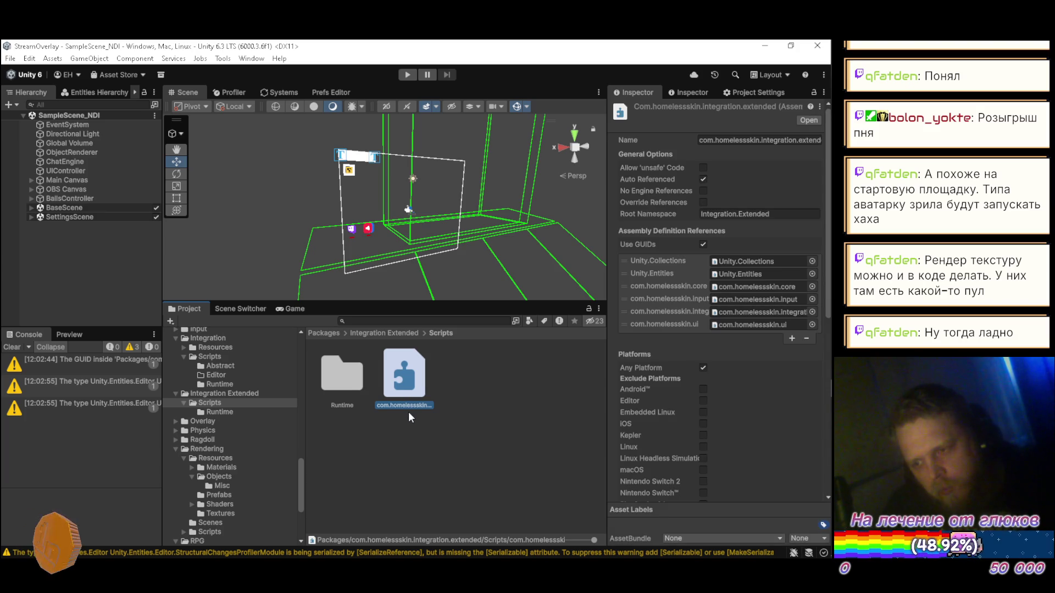
click(223, 394)
click(413, 391)
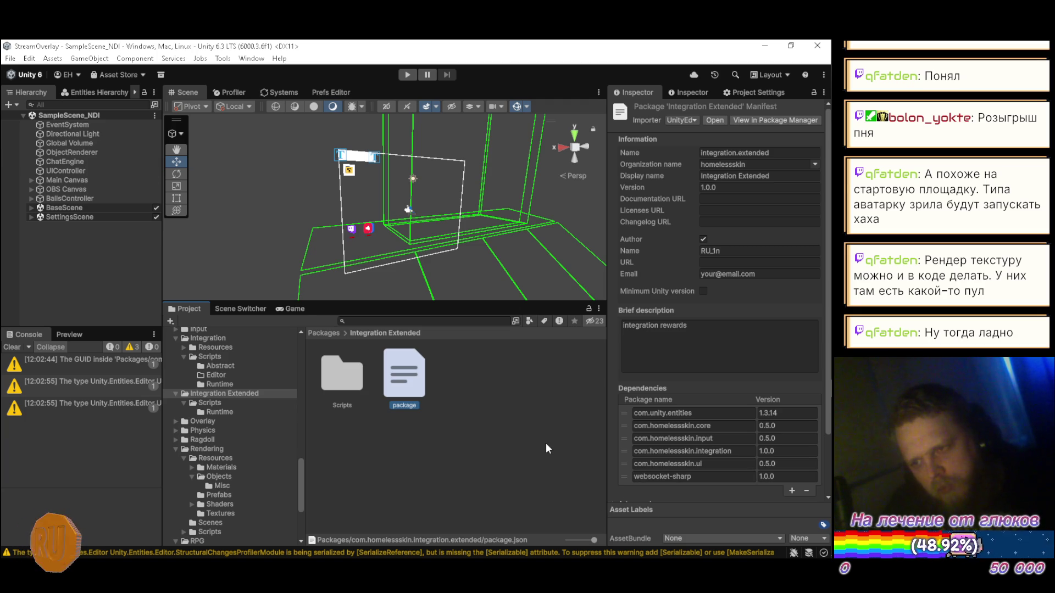
click(537, 415)
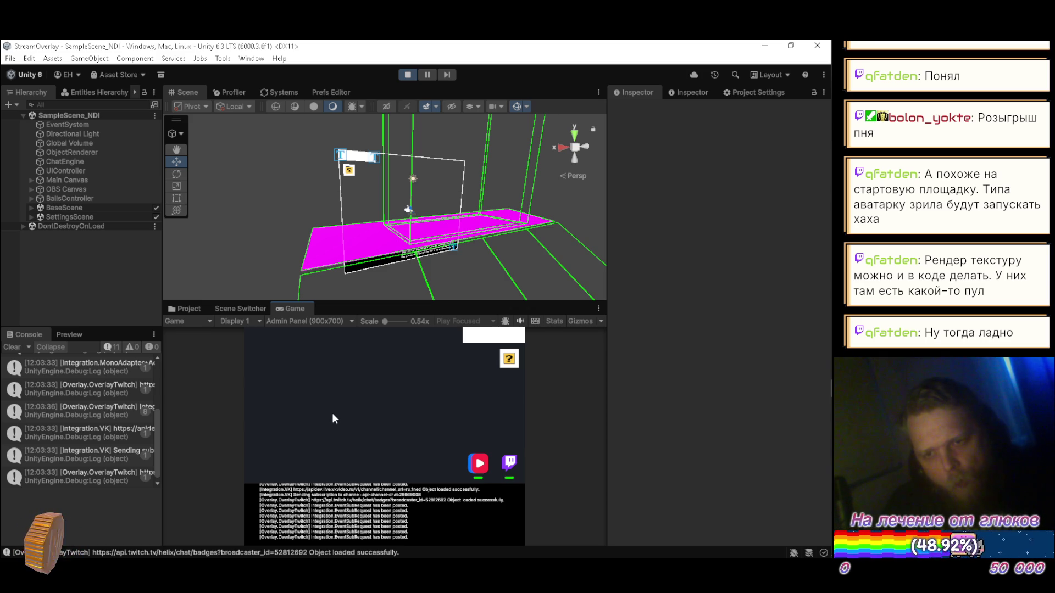
- Stop Play mode, then orbit and pan the Scene view around the box
click(408, 75)
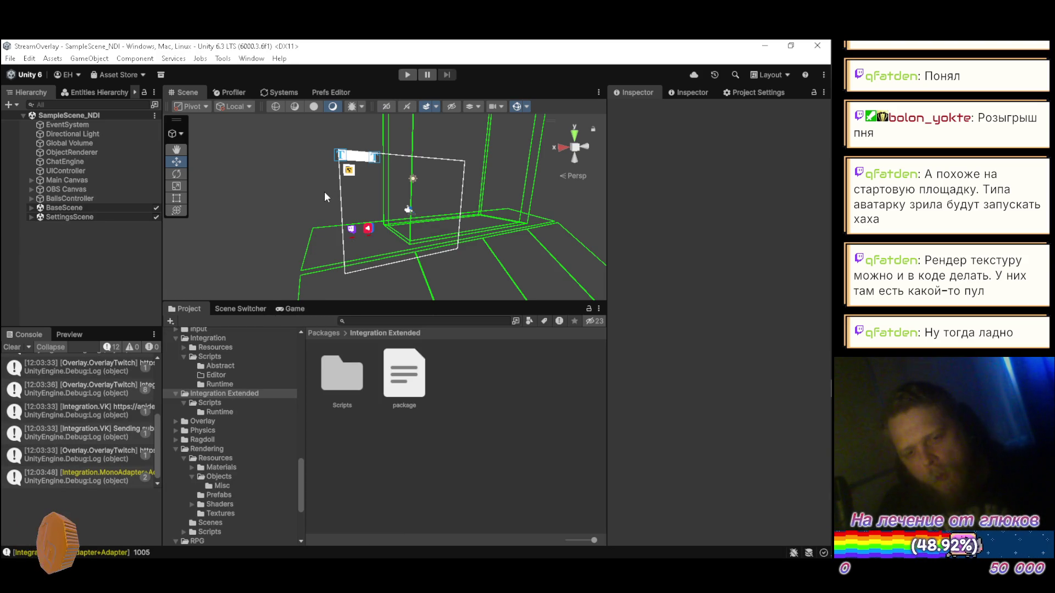
mouse_move(321, 193)
mouse_down()
mouse_move(375, 228)
mouse_move(387, 222)
mouse_up()
drag(453, 241, 403, 232)
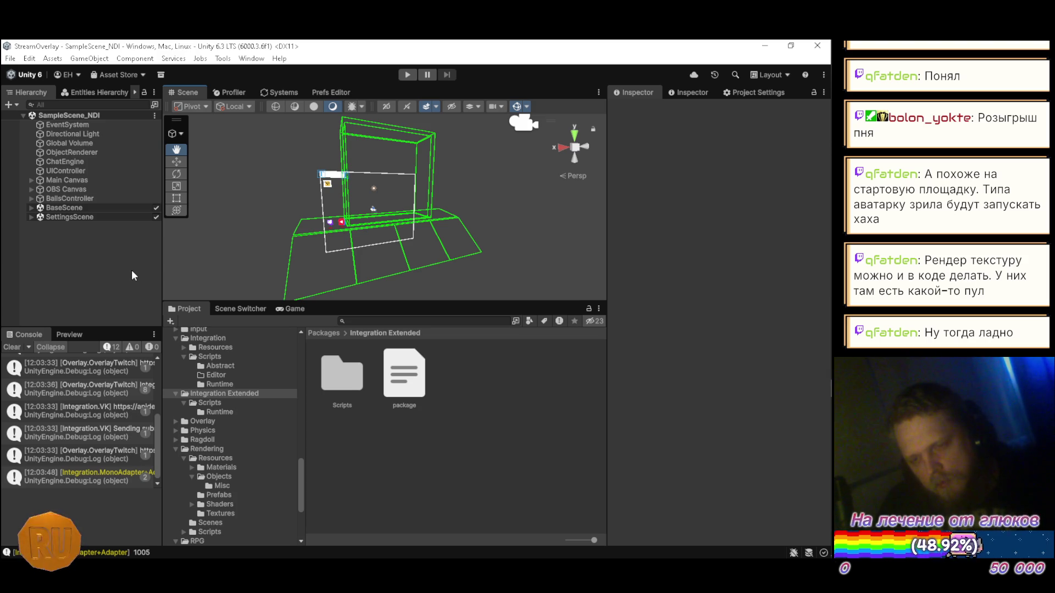
mouse_move(407, 236)
mouse_down()
mouse_move(381, 234)
mouse_move(502, 216)
mouse_move(433, 254)
mouse_move(336, 274)
mouse_up()
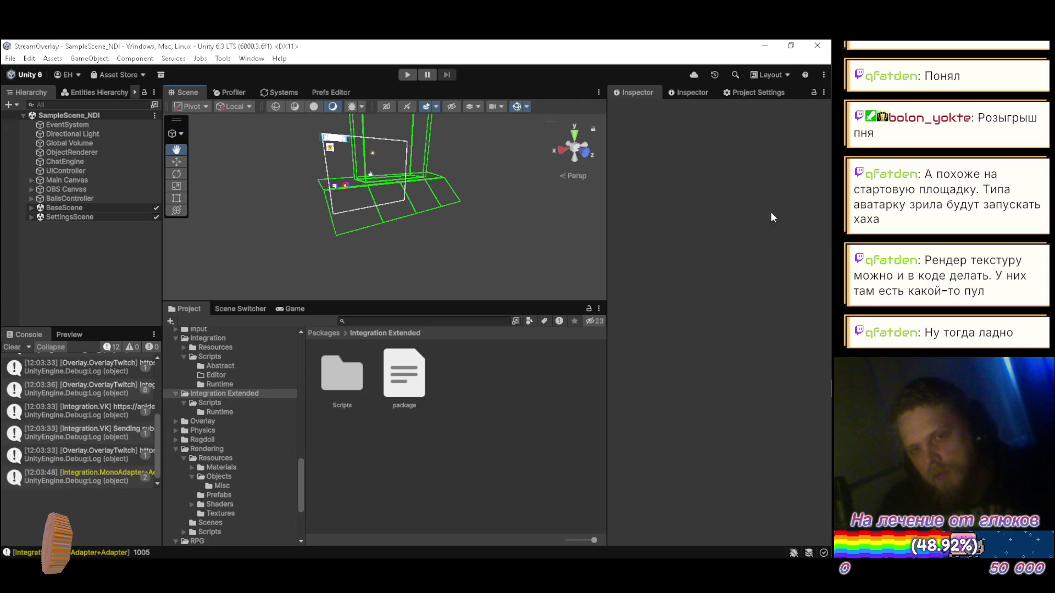
mouse_move(809, 102)
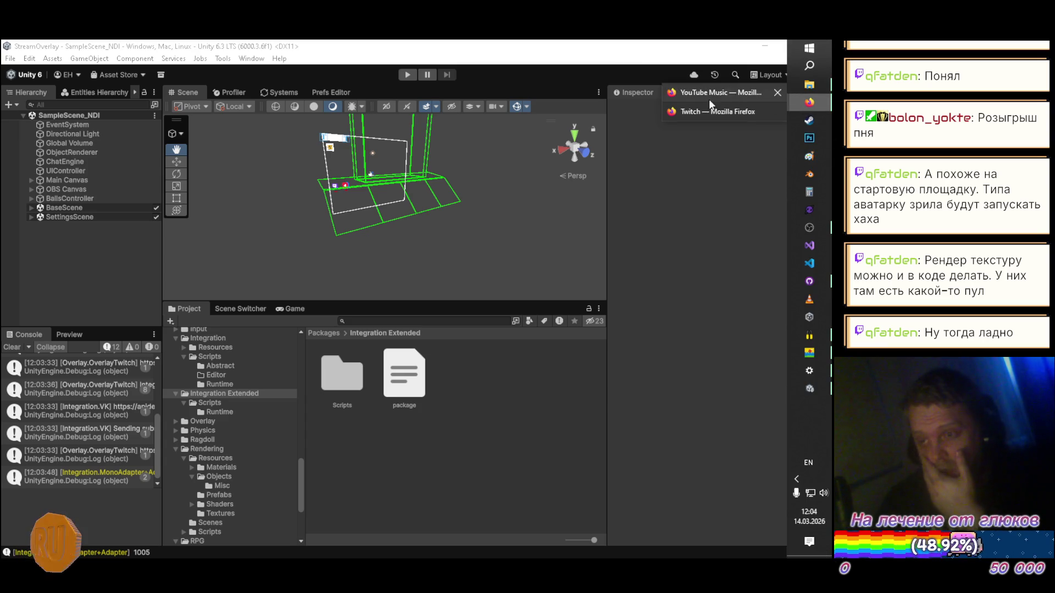
- Close the YouTube Music Firefox window, leaving the page, and reopen Firefox from the jump list
click(777, 93)
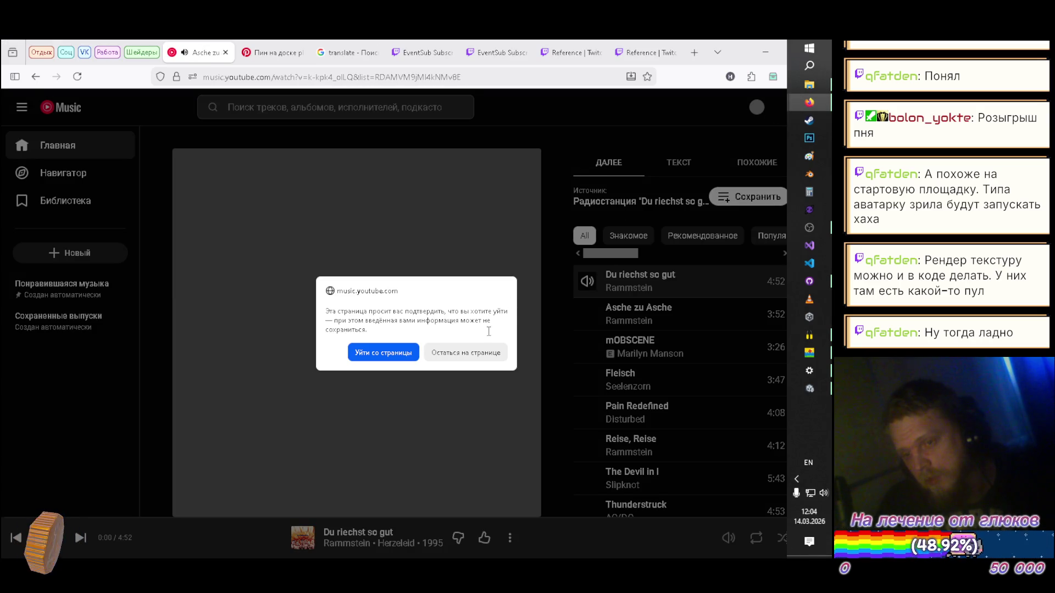
click(387, 353)
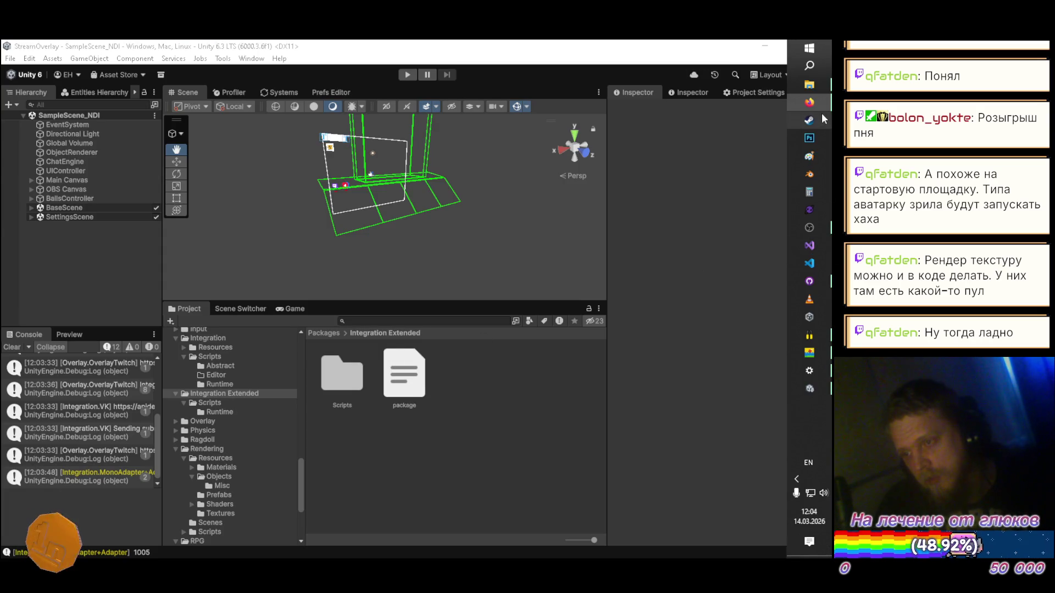
right_click(821, 100)
click(734, 312)
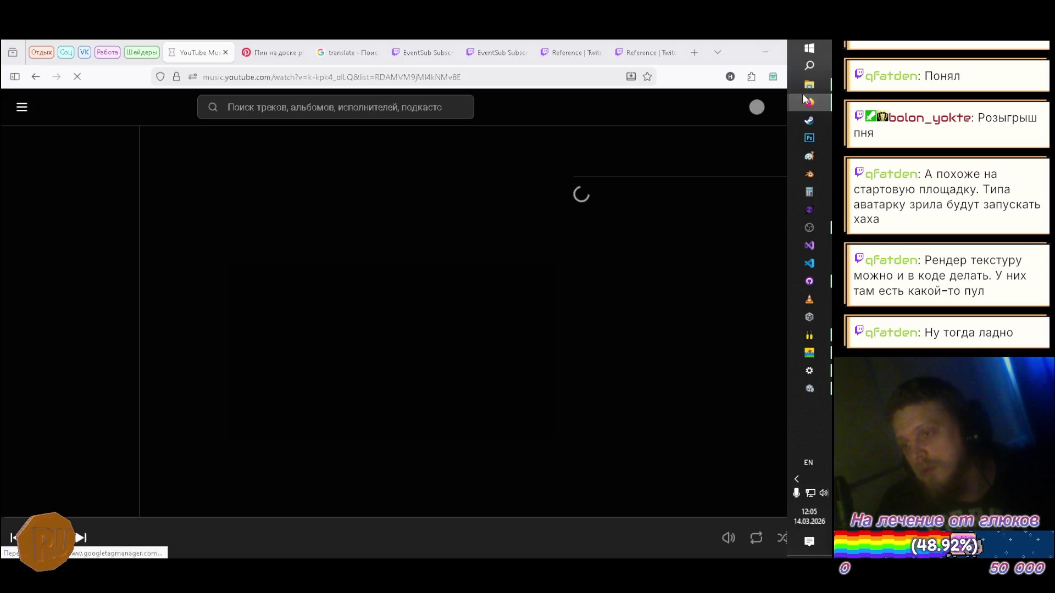
- Reorder the pinned taskbar apps, return to YouTube Music and expand the Работа tab group
mouse_move(803, 97)
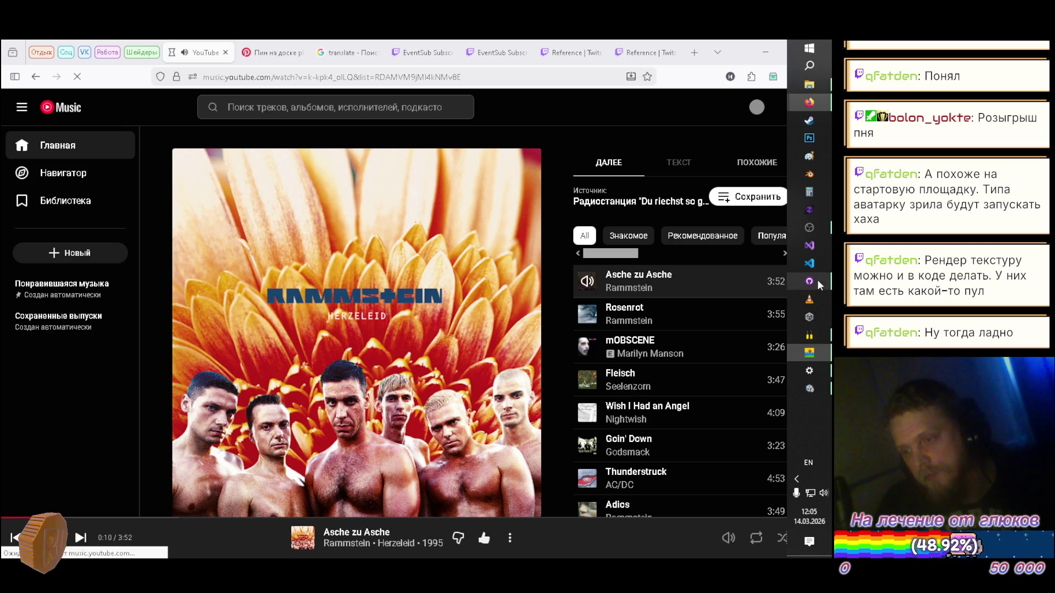
drag(816, 388, 818, 353)
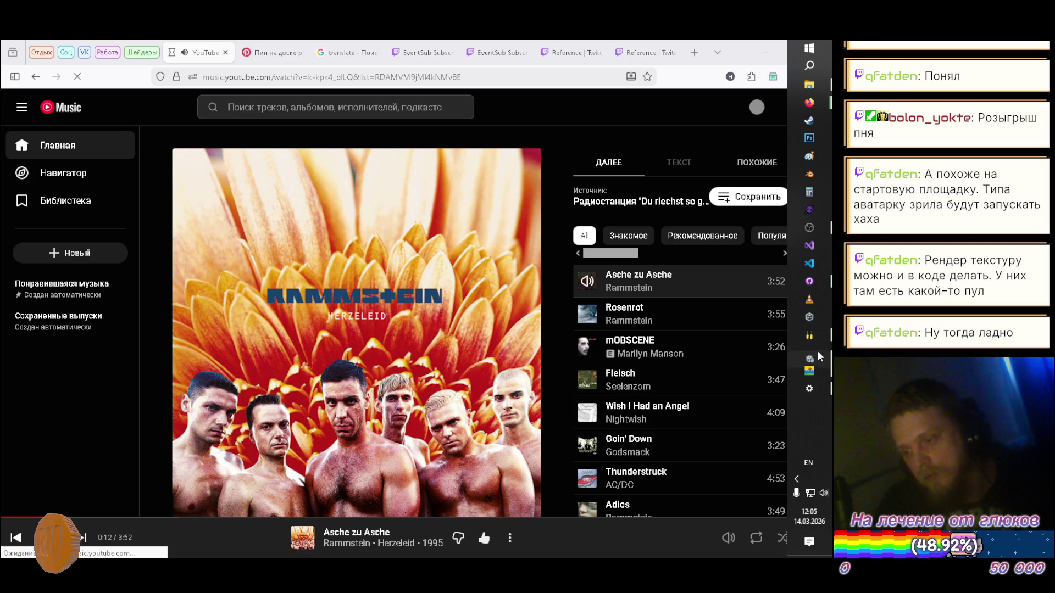
click(817, 354)
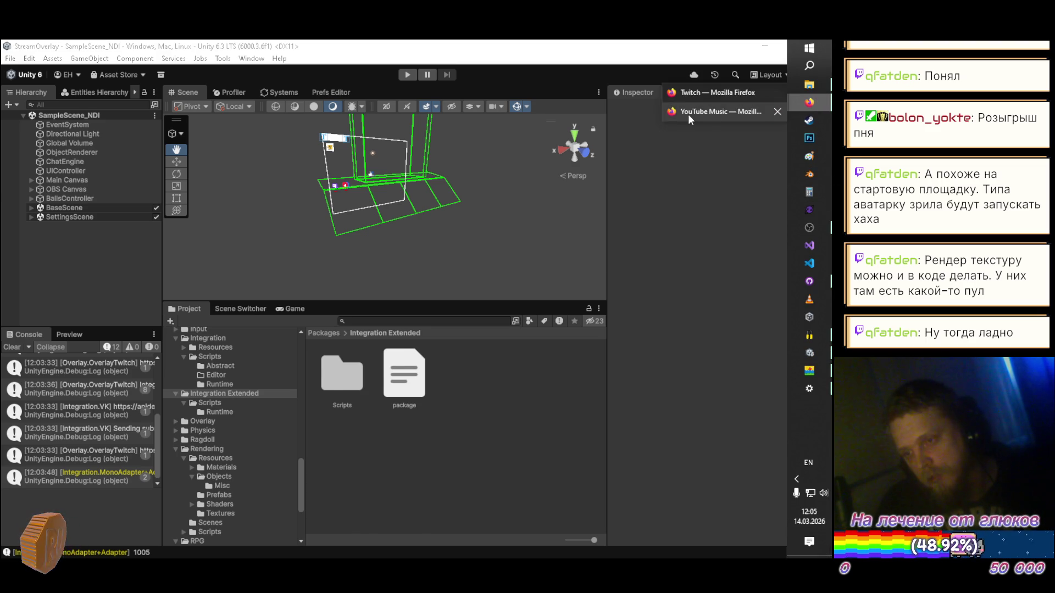
click(688, 113)
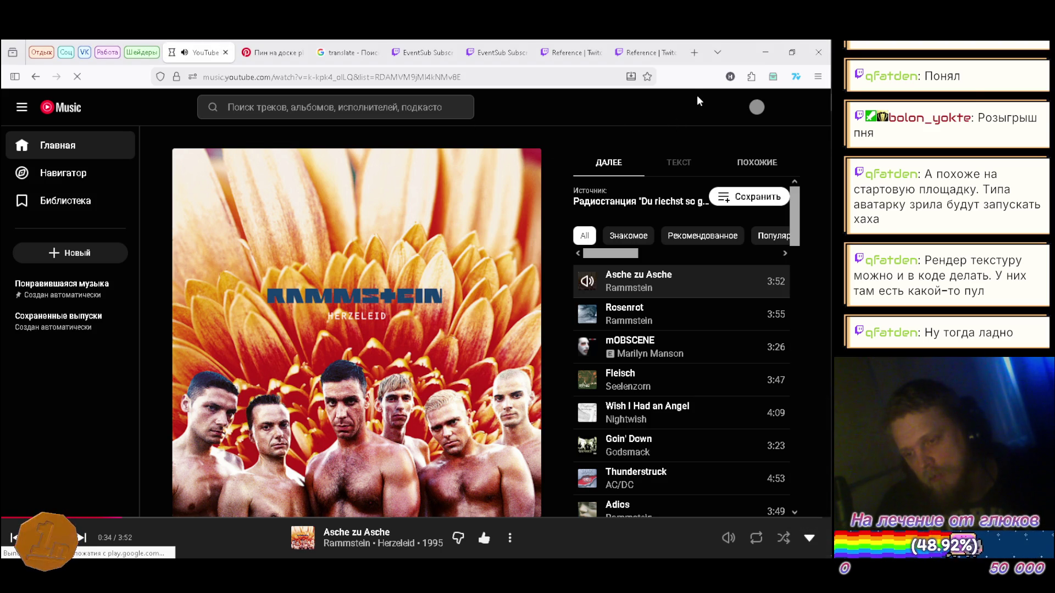
click(107, 52)
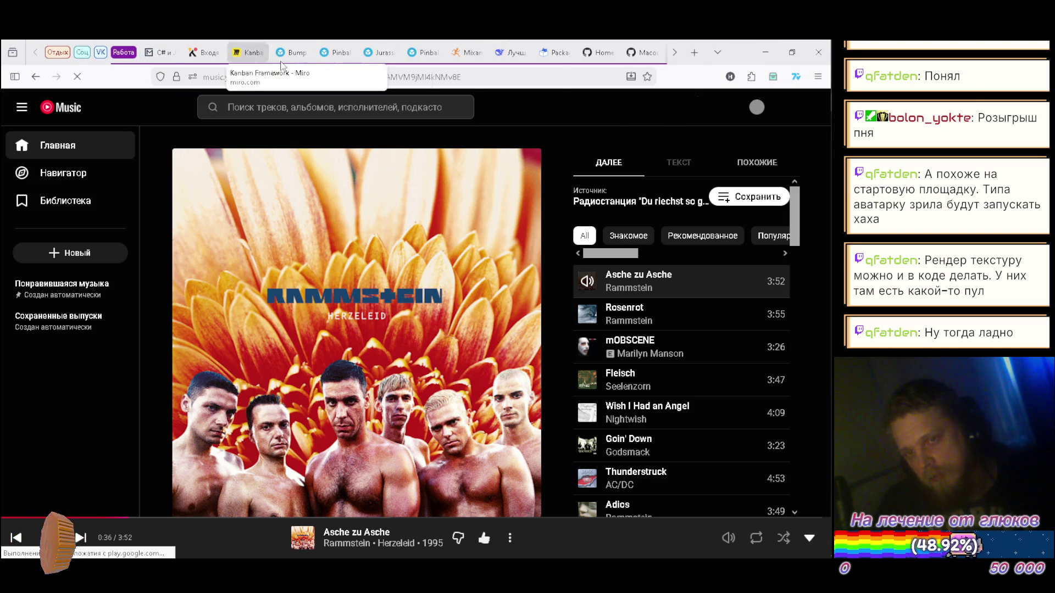
- In DeepSeek, type 'напиши мне пример кода на юнити для генерации карты с определением'
click(511, 57)
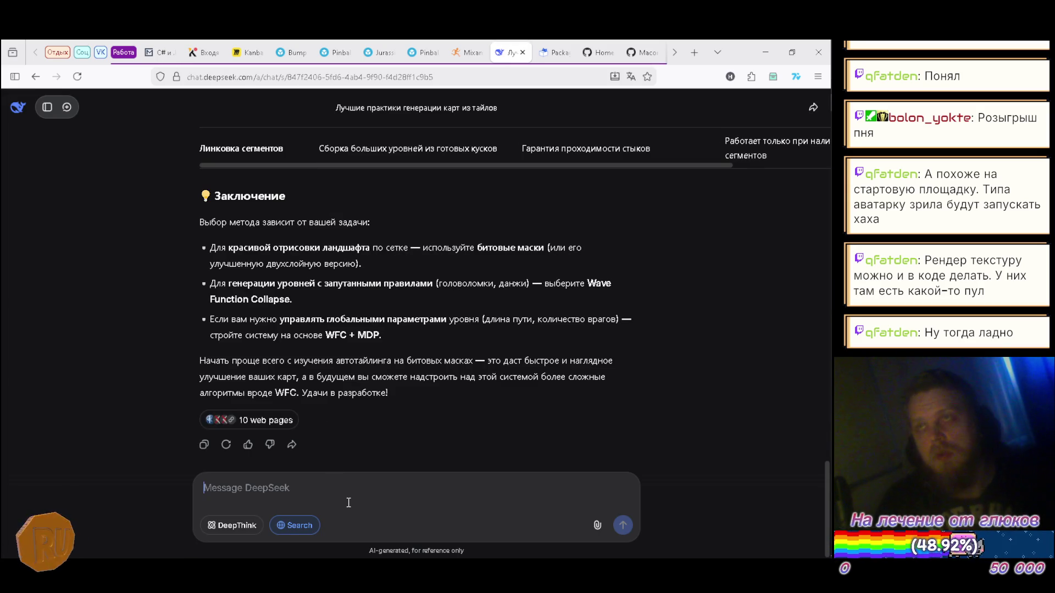
text(Н)
key(BackSpace)
text(напиши)
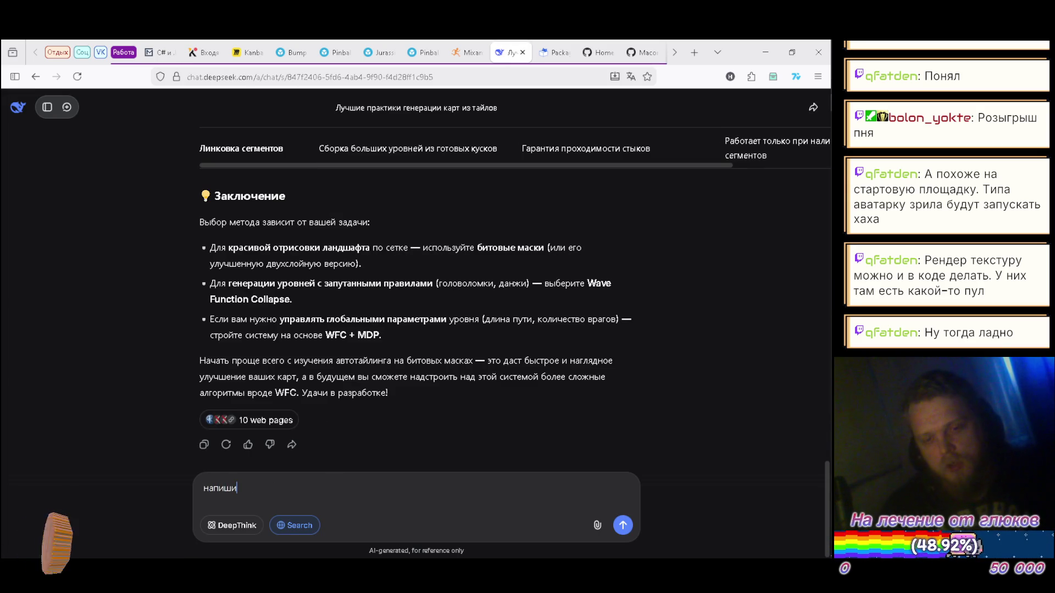
text( мне)
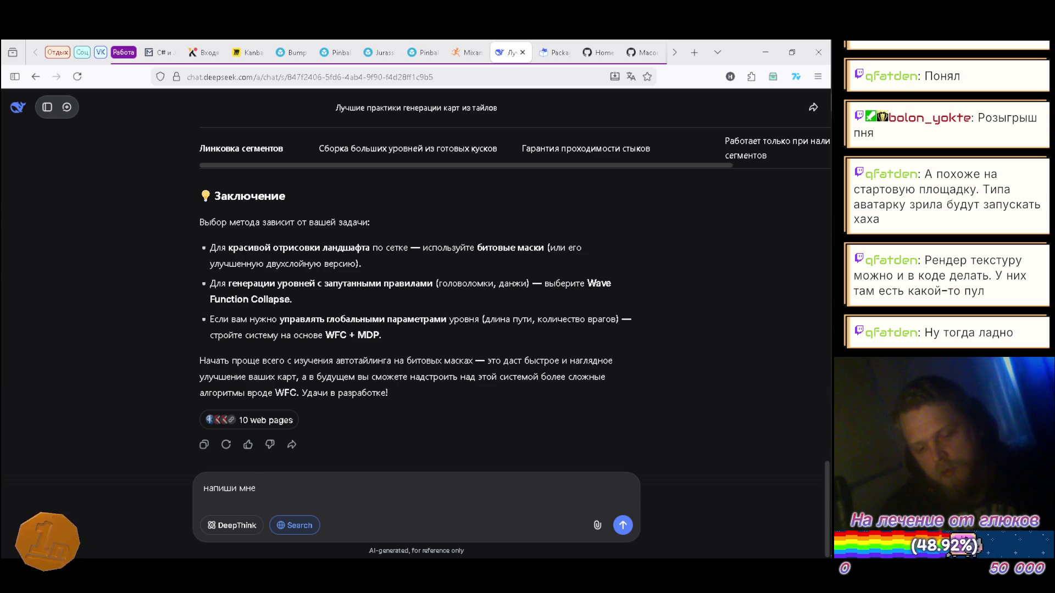
text( пример ко)
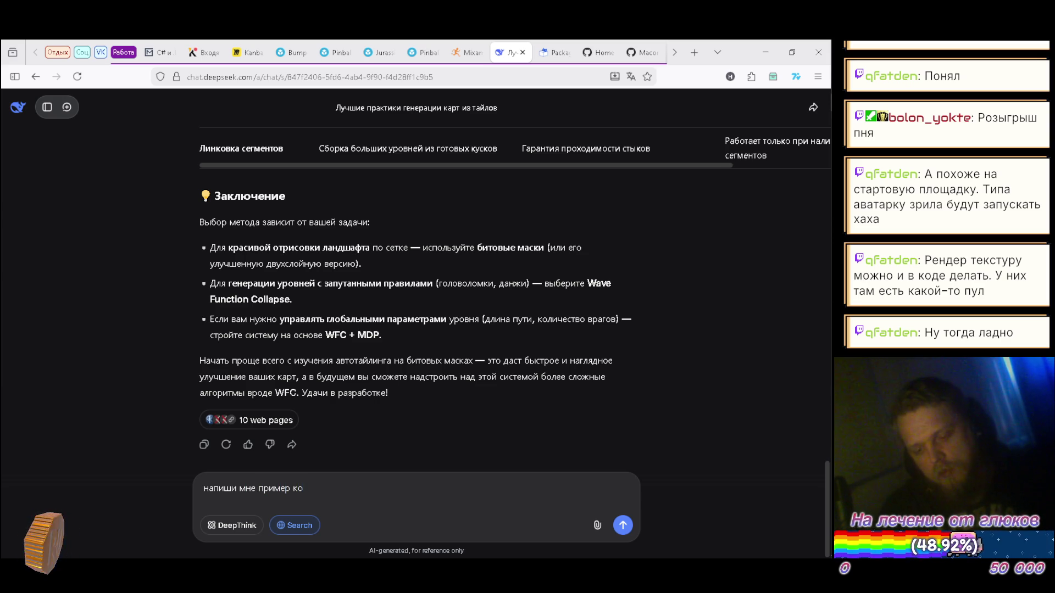
text(да на юнити )
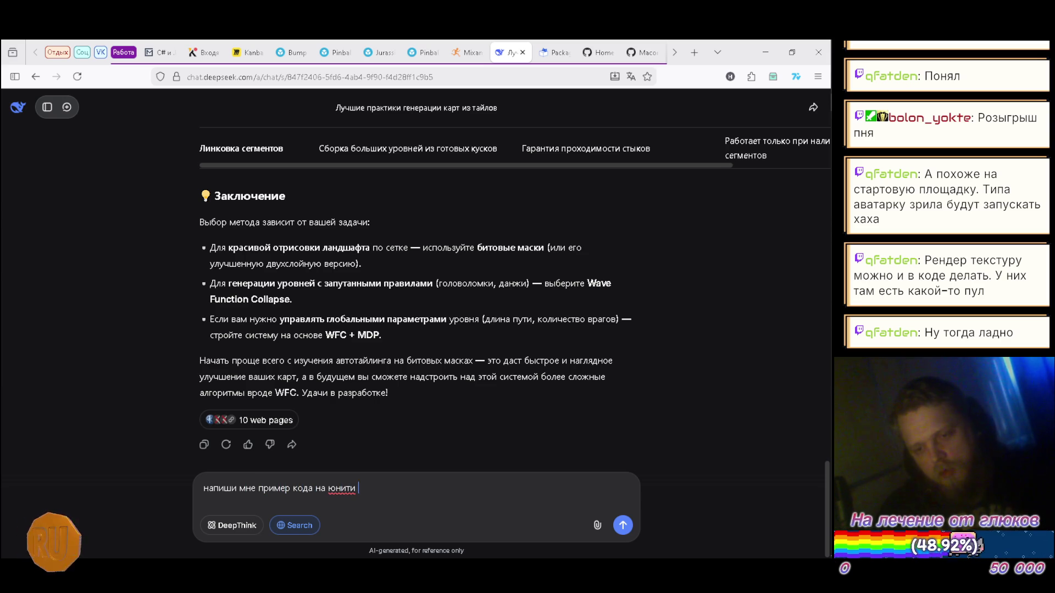
text(для генерации )
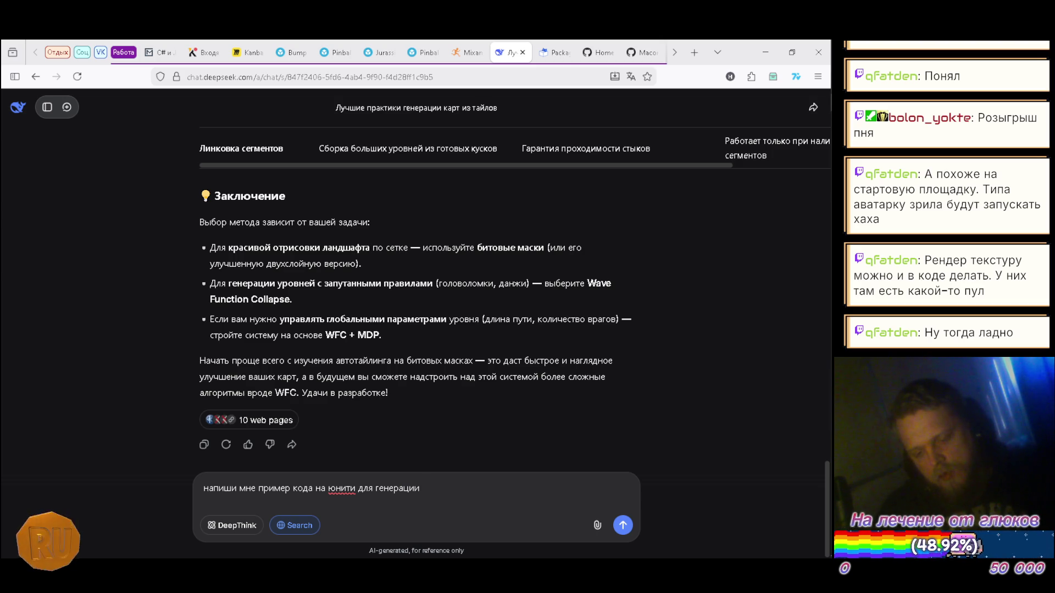
text(карты)
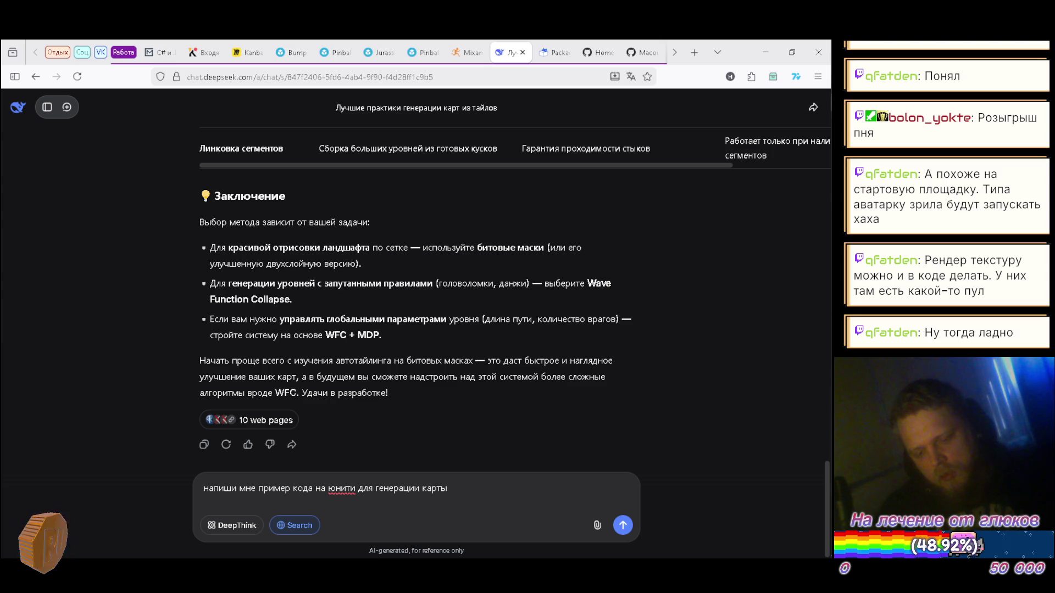
text( с опрел)
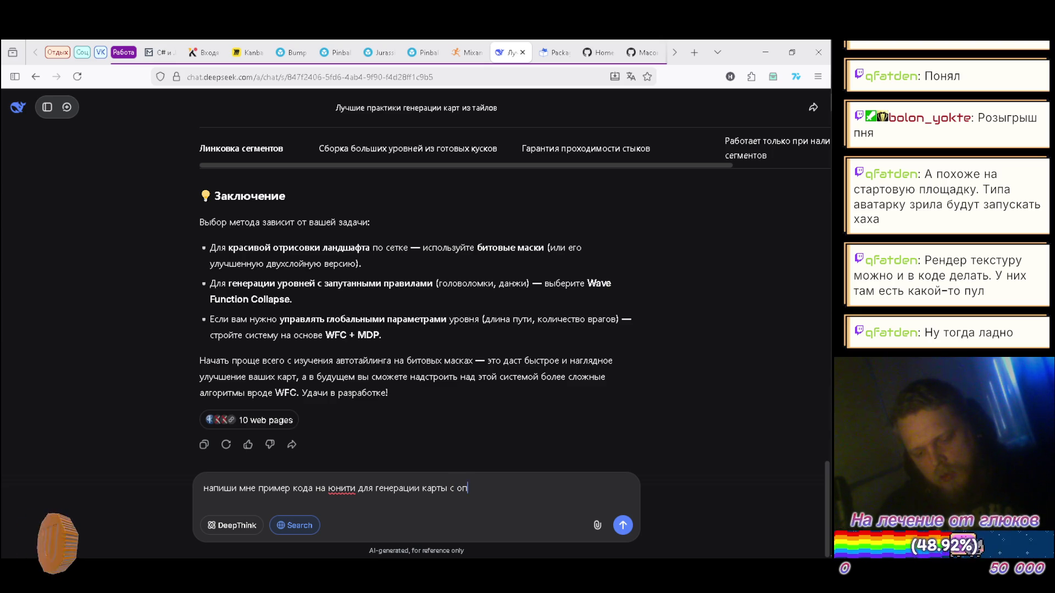
key(BackSpace)
text(делением)
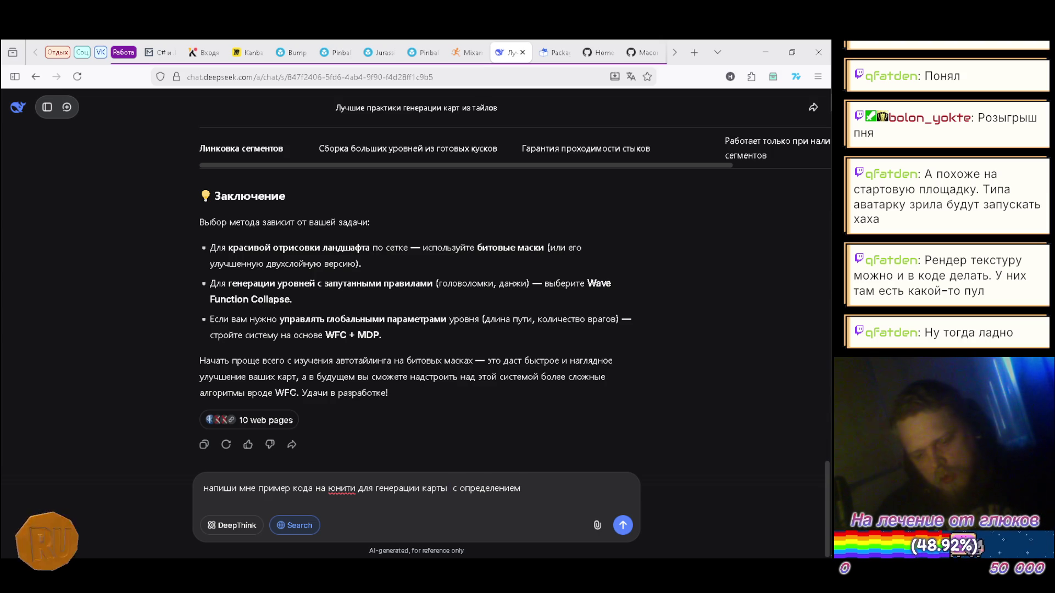
- Insert 'с фиксированной шириной 4 тайла', append the tile-connection clause, and send the request
text(шириной)
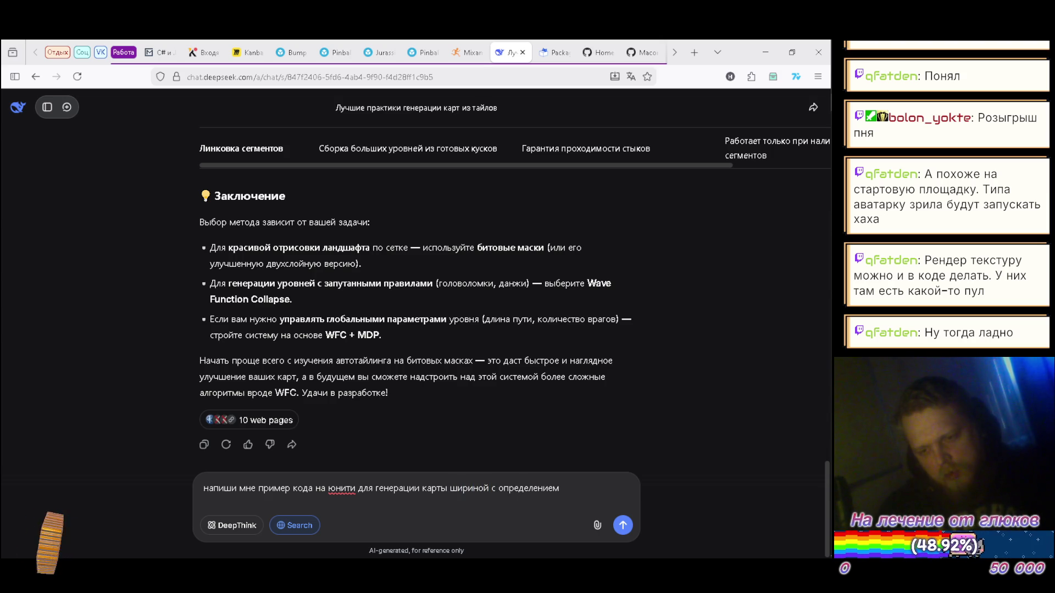
key(ctrl+Left)
text(с ф)
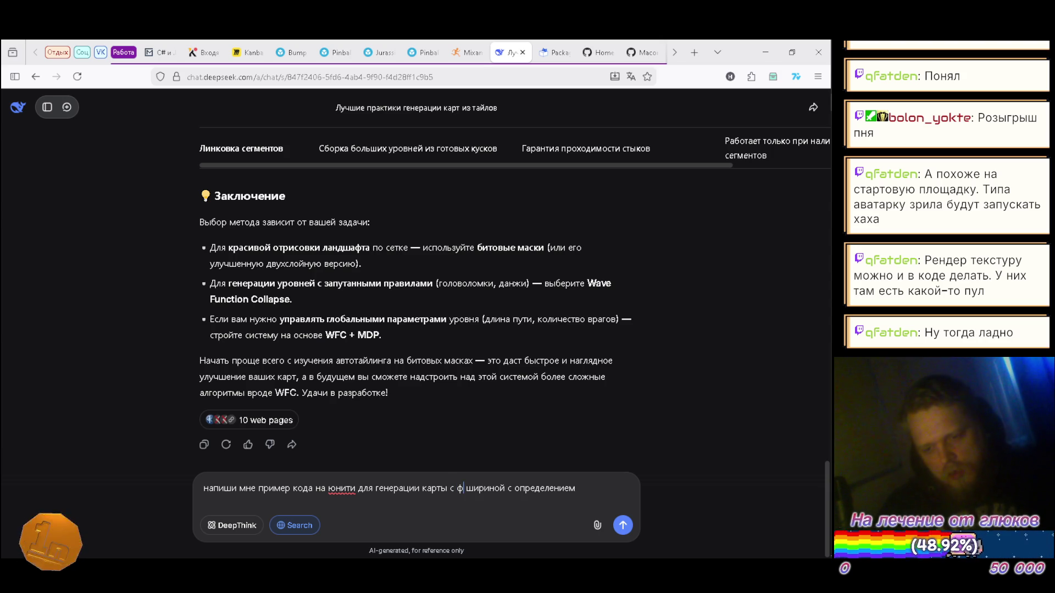
text(иксированой)
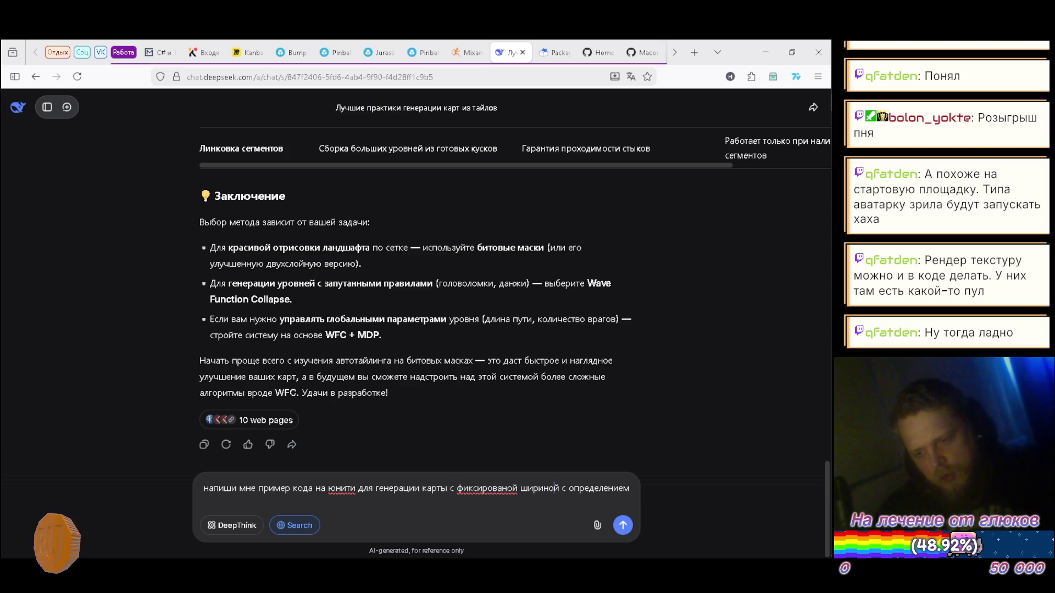
text( шириной 4)
click(512, 488)
text(ной)
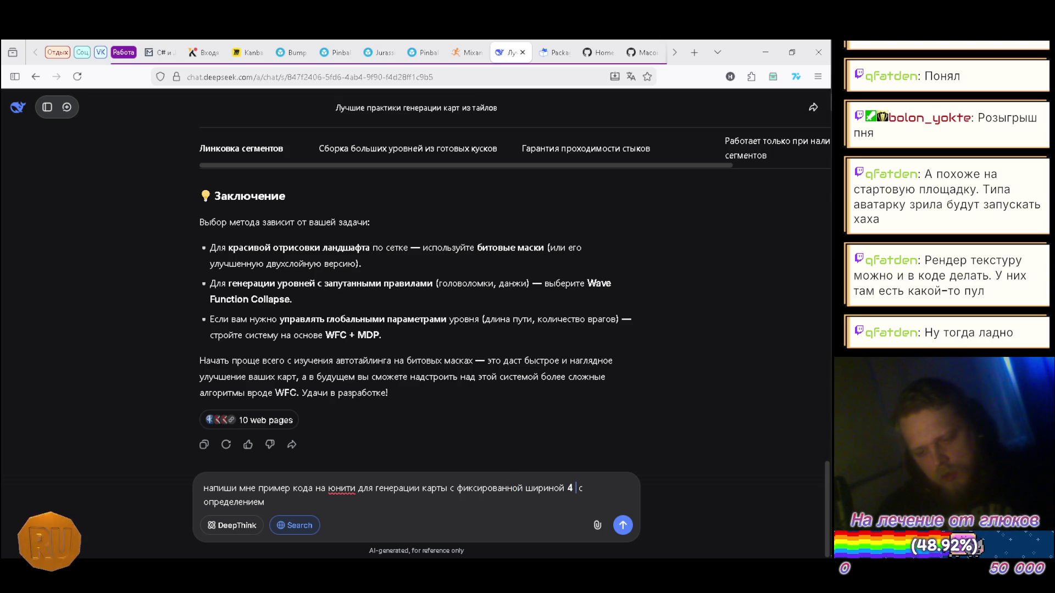
text( 4 тайла)
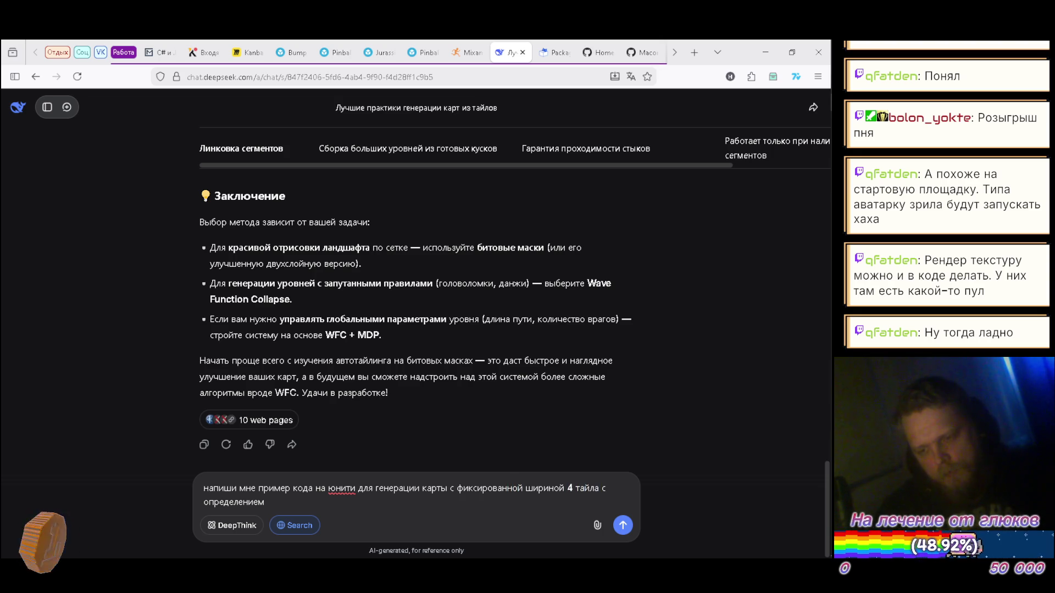
click(267, 501)
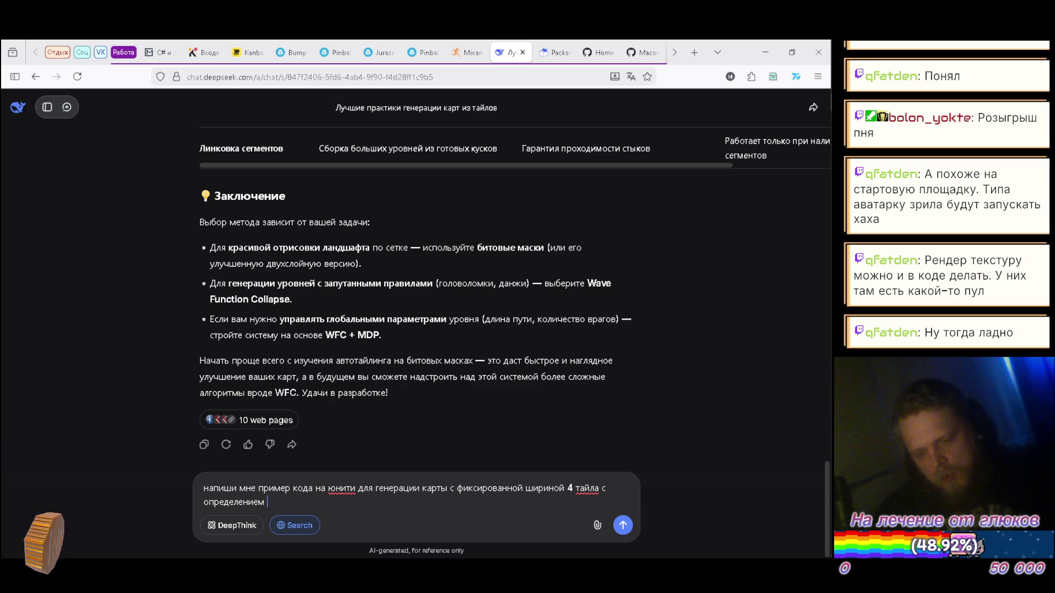
text(со)
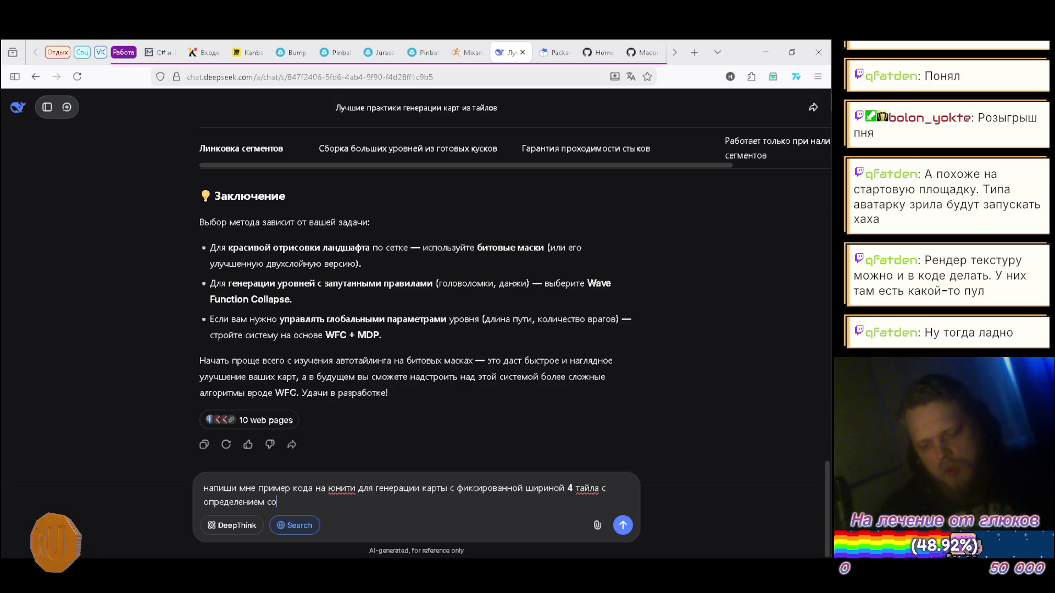
text(един)
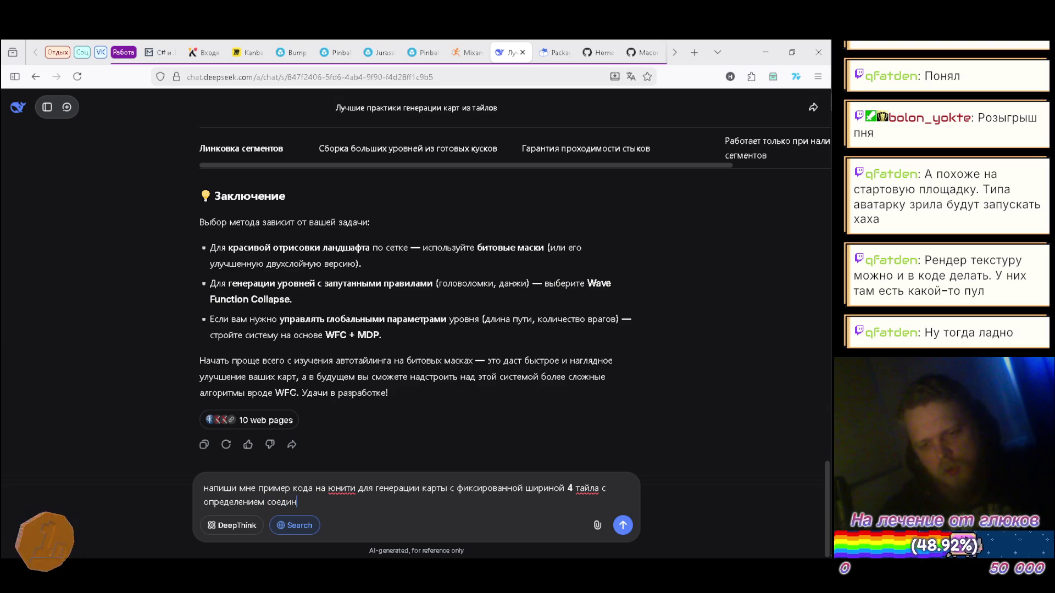
text(ени)
text(й )
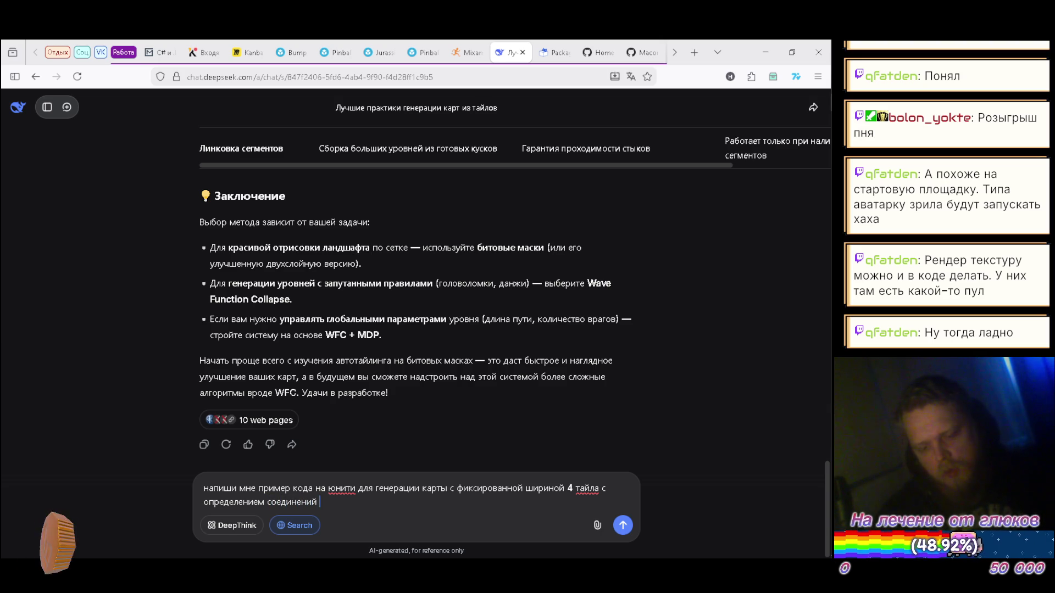
text(текущих тайлов )
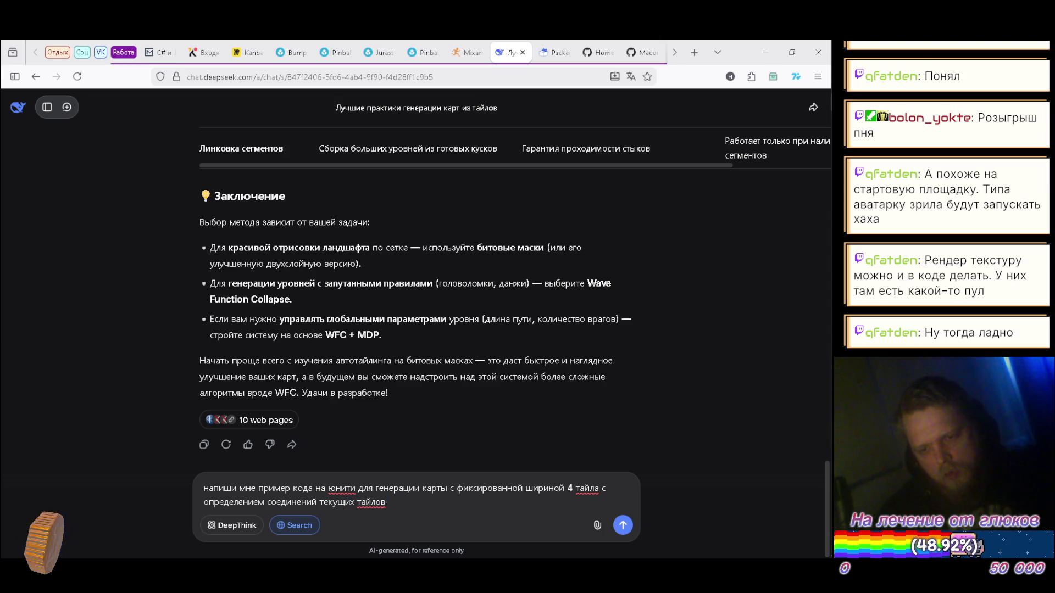
text(и выборо)
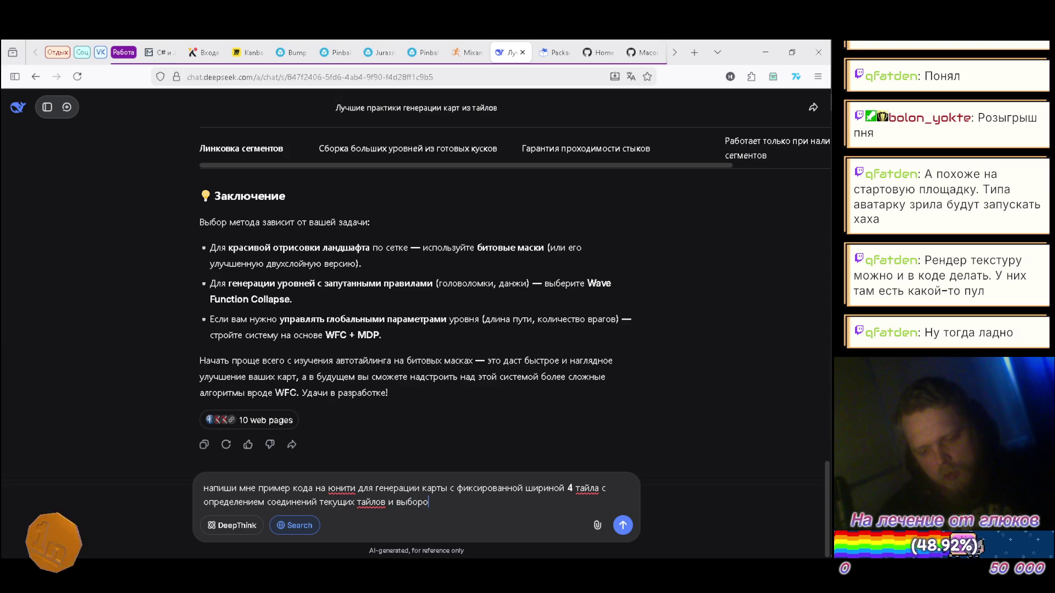
text(м из)
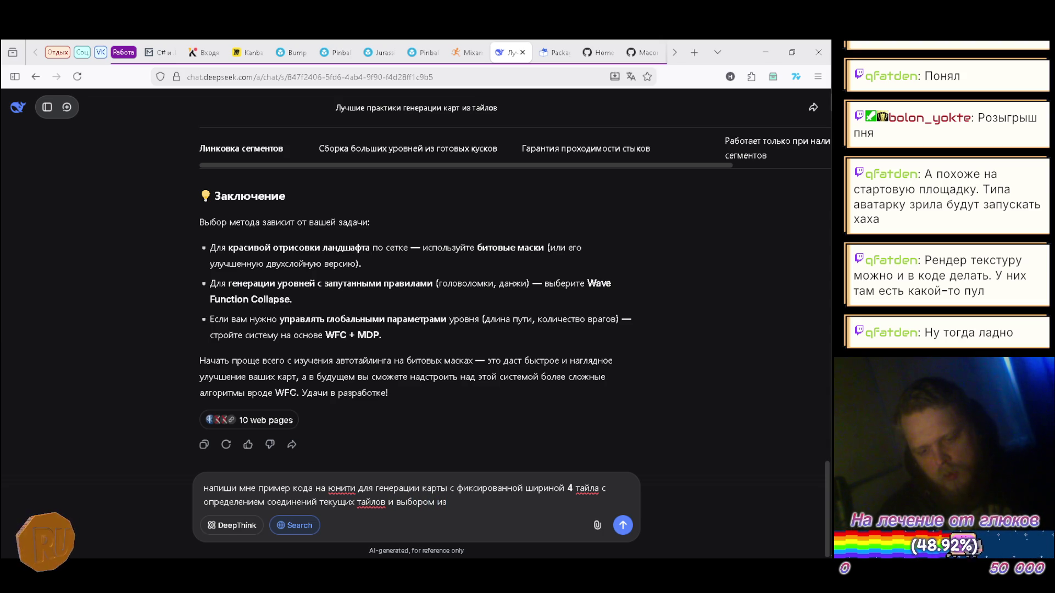
text( подходящ)
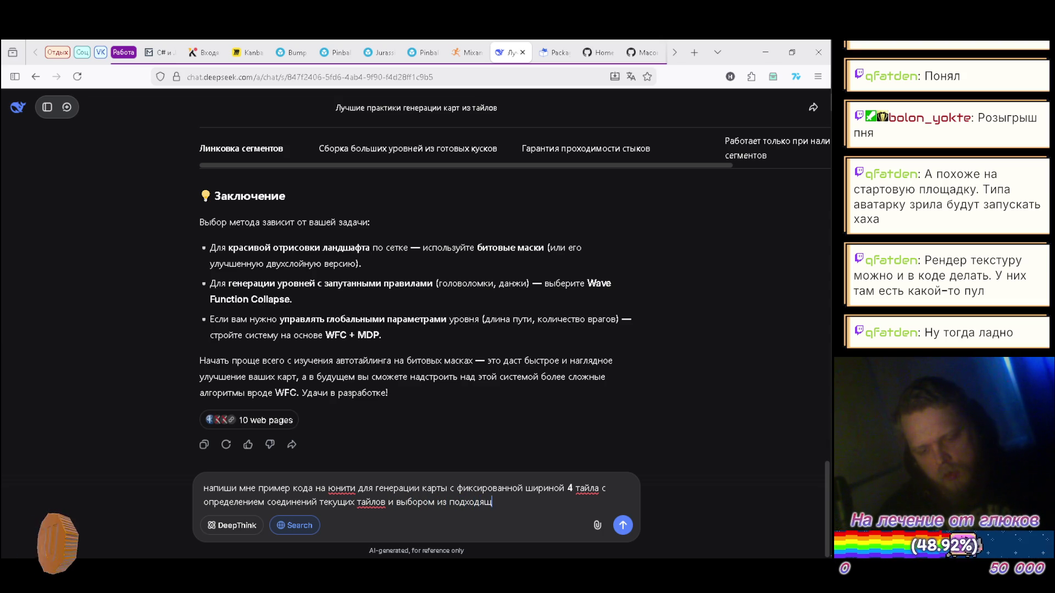
text(их)
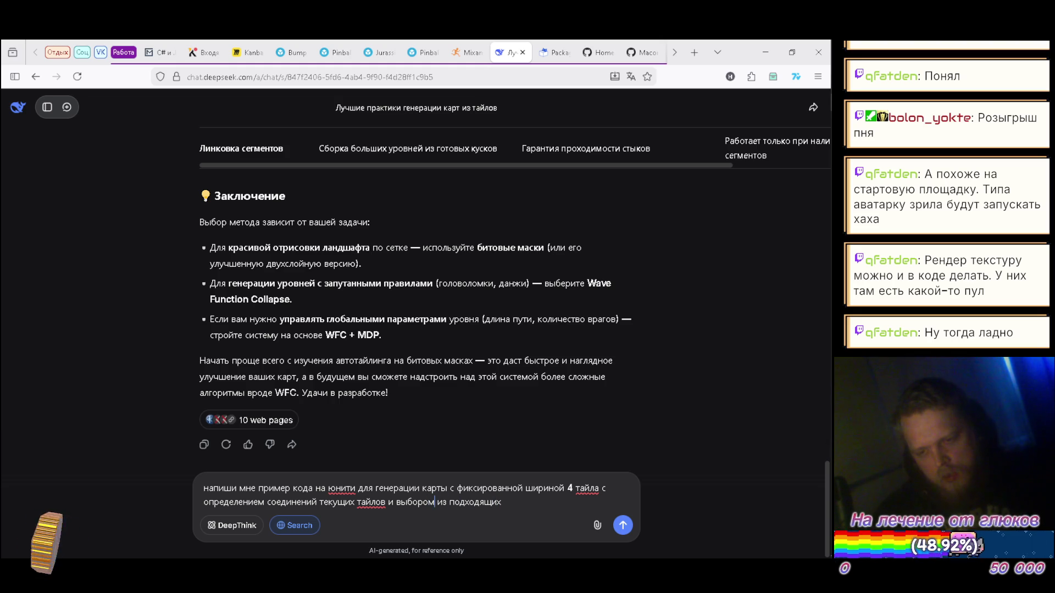
text( тайлов)
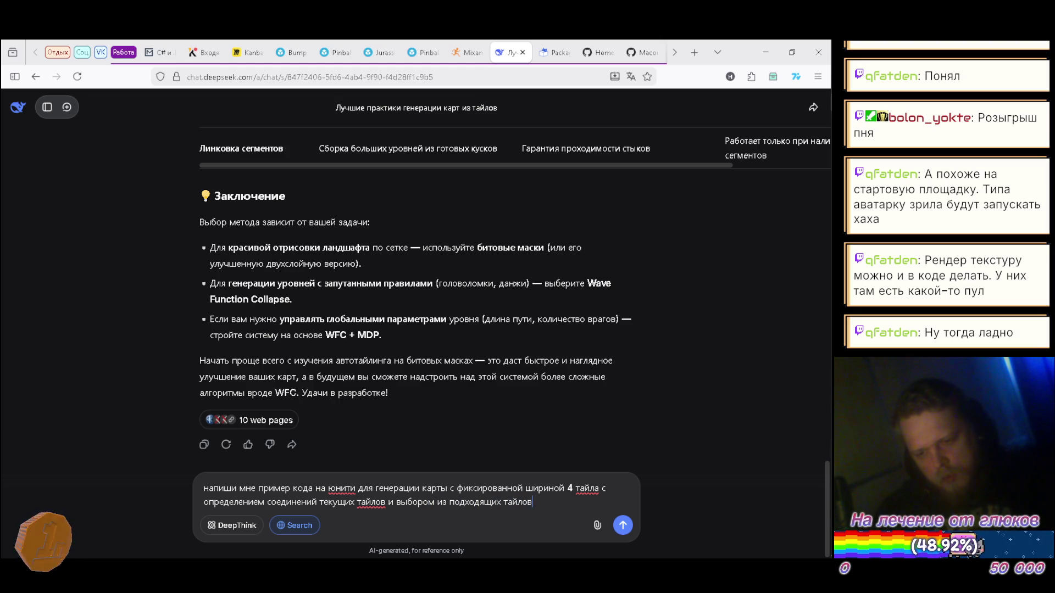
key(Return)
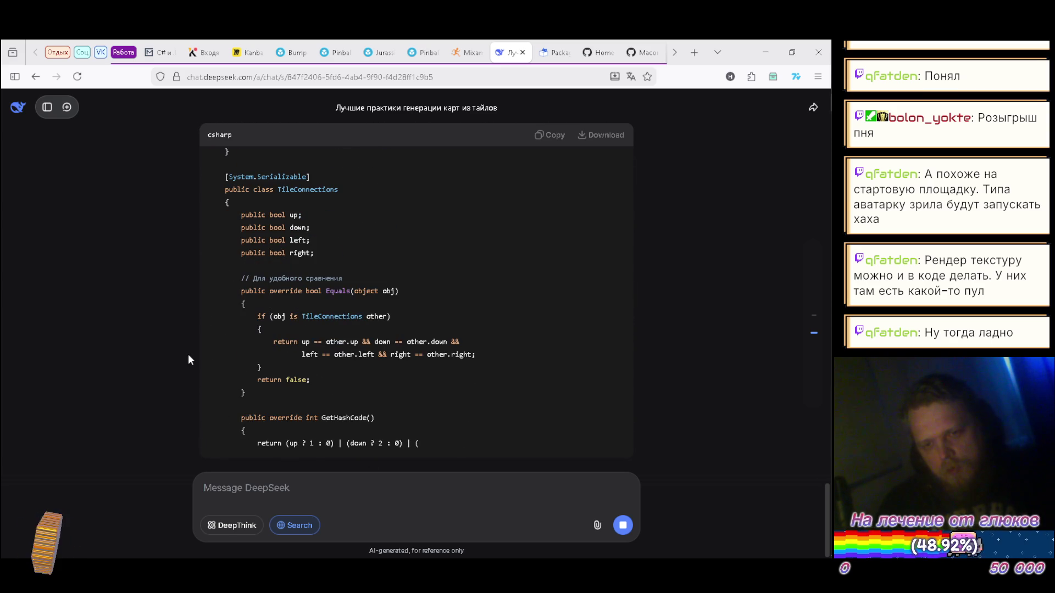
- Scroll through DeepSeek's streaming TileMapGenerator code down to the custom inspector editor section
scroll(289, 356, up, 2)
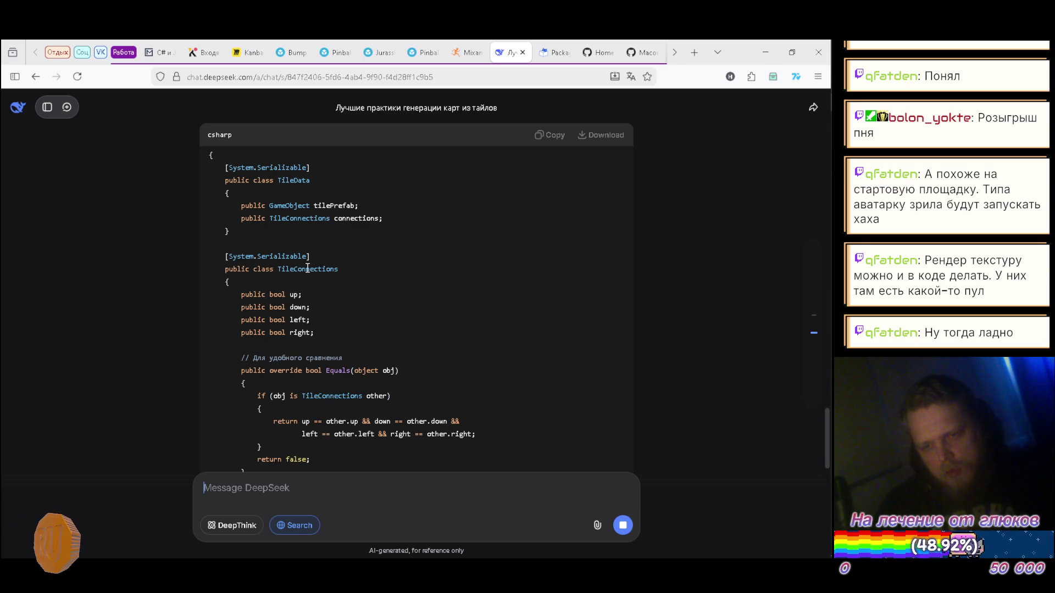
scroll(278, 376, up, 3)
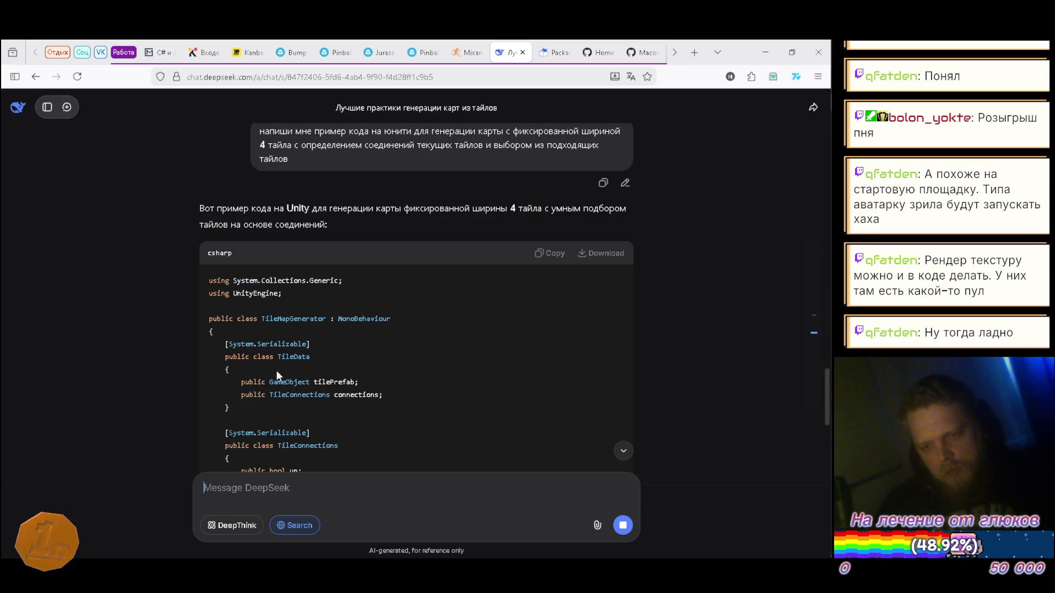
scroll(376, 337, down, 2)
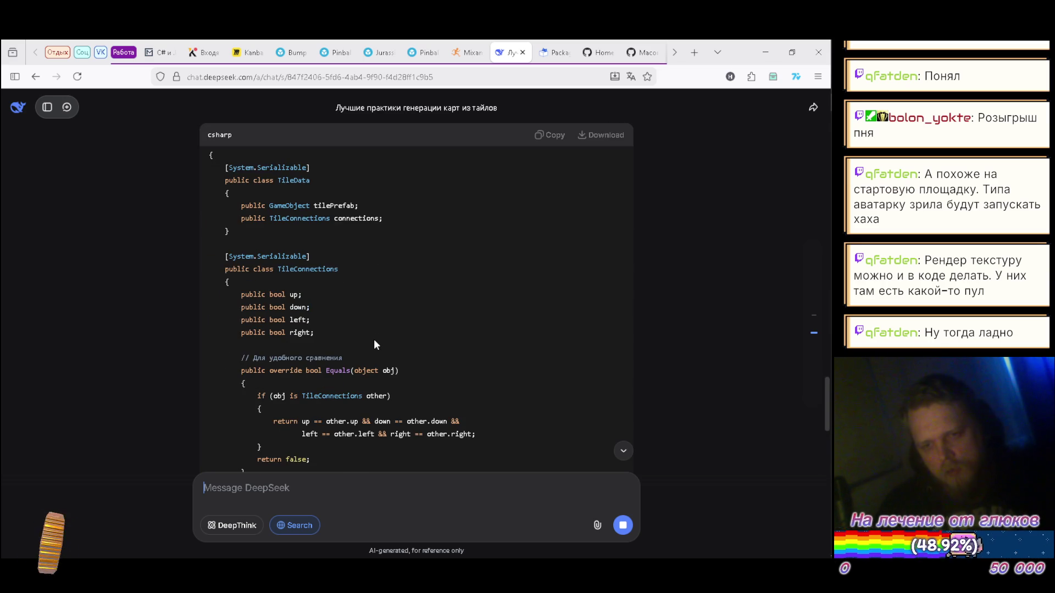
scroll(372, 342, down, 4)
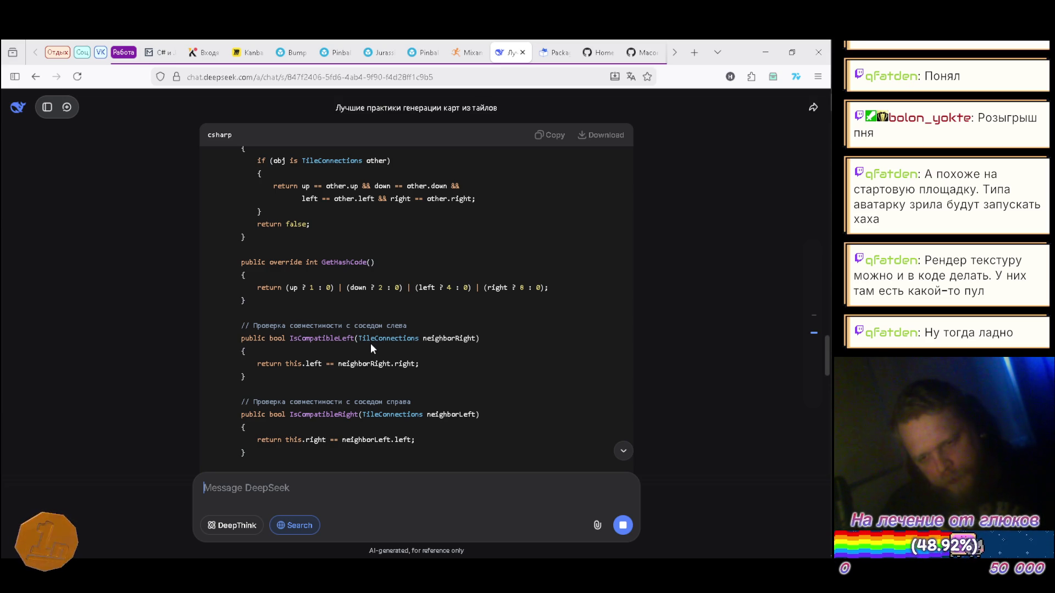
scroll(370, 345, down, 2)
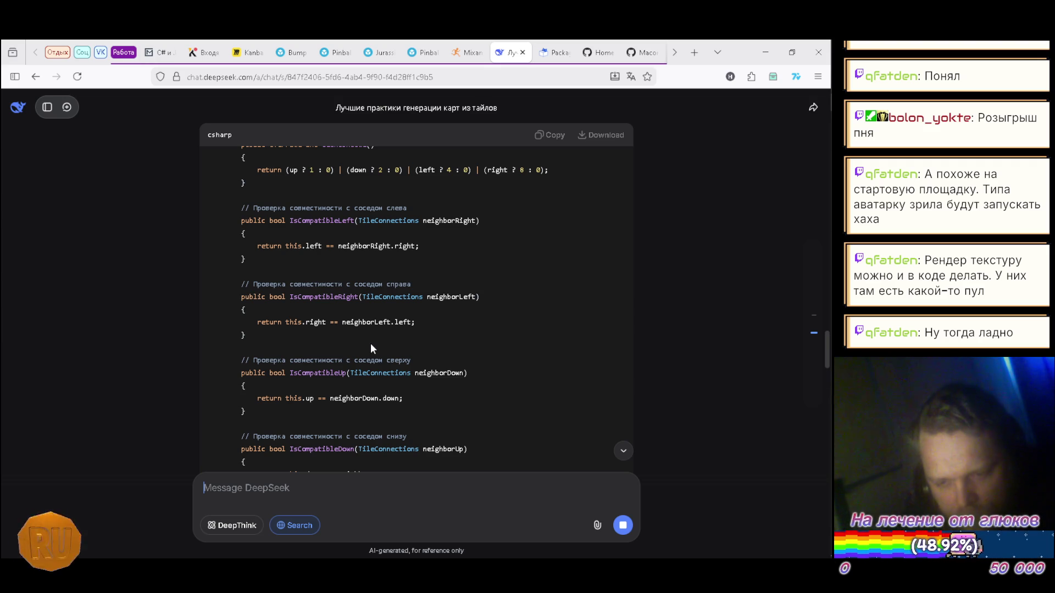
scroll(424, 328, down, 2)
scroll(427, 330, down, 1)
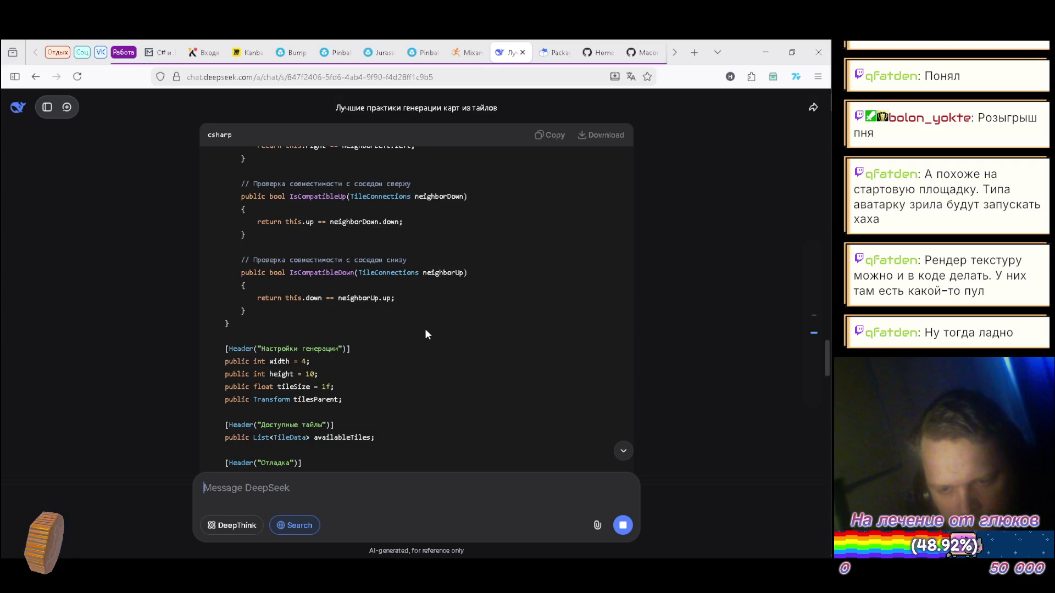
scroll(425, 331, down, 1)
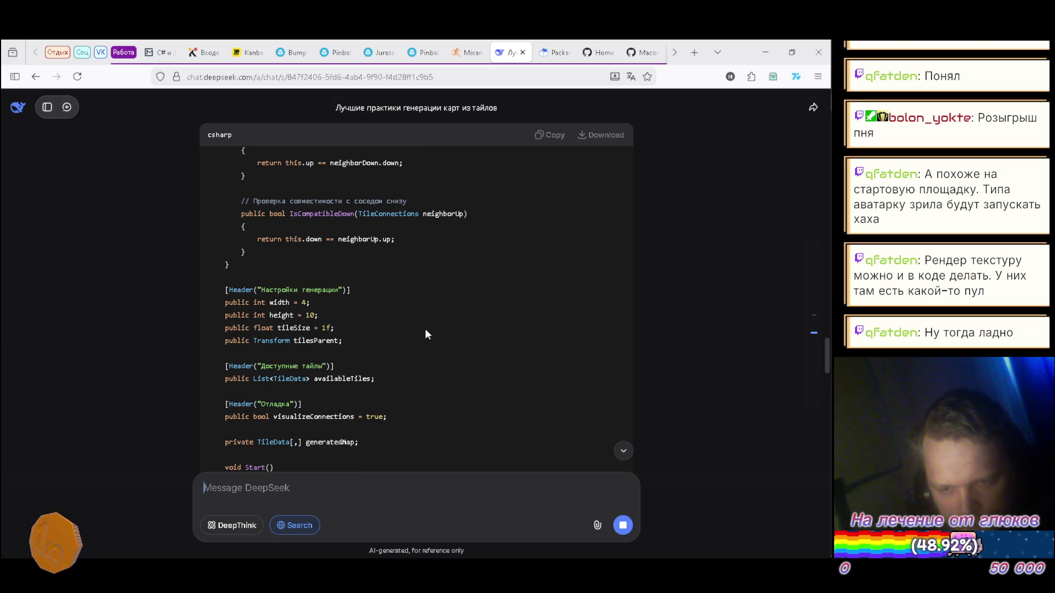
scroll(425, 332, down, 5)
scroll(428, 335, up, 10)
scroll(431, 336, up, 10)
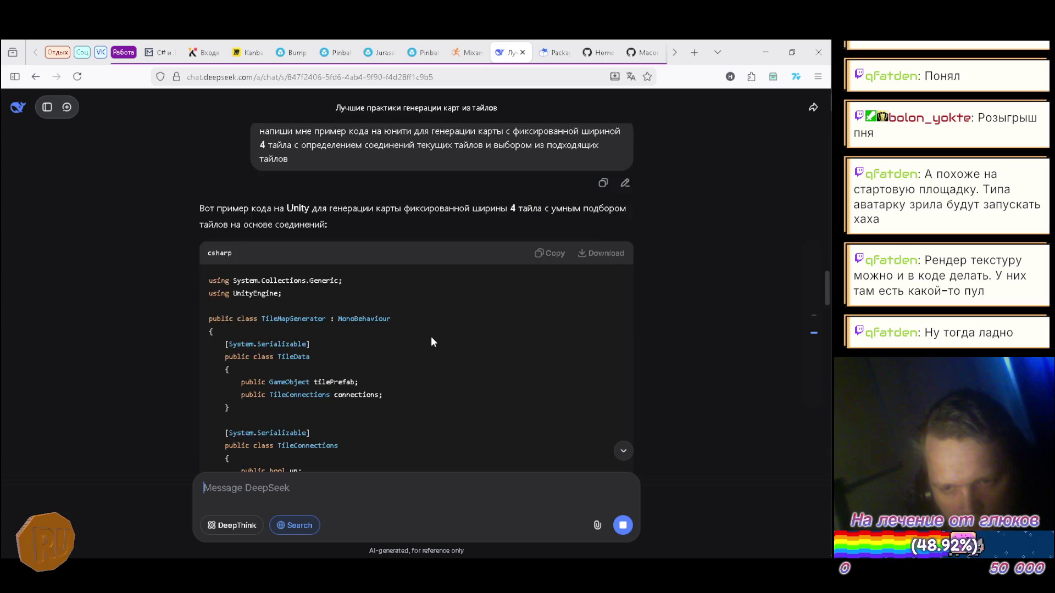
scroll(431, 336, down, 5)
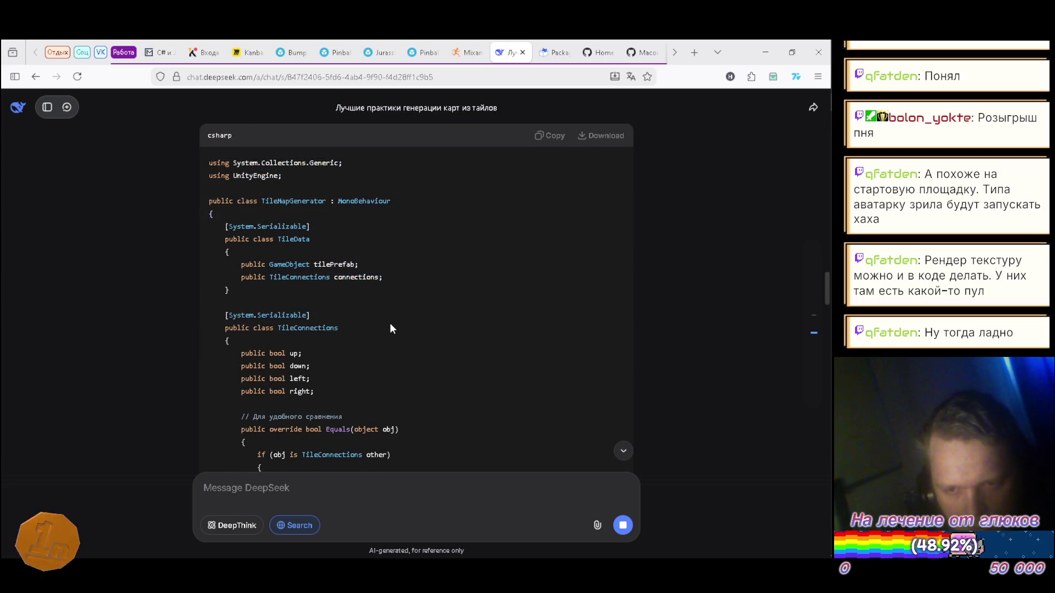
scroll(390, 322, down, 3)
scroll(390, 327, down, 20)
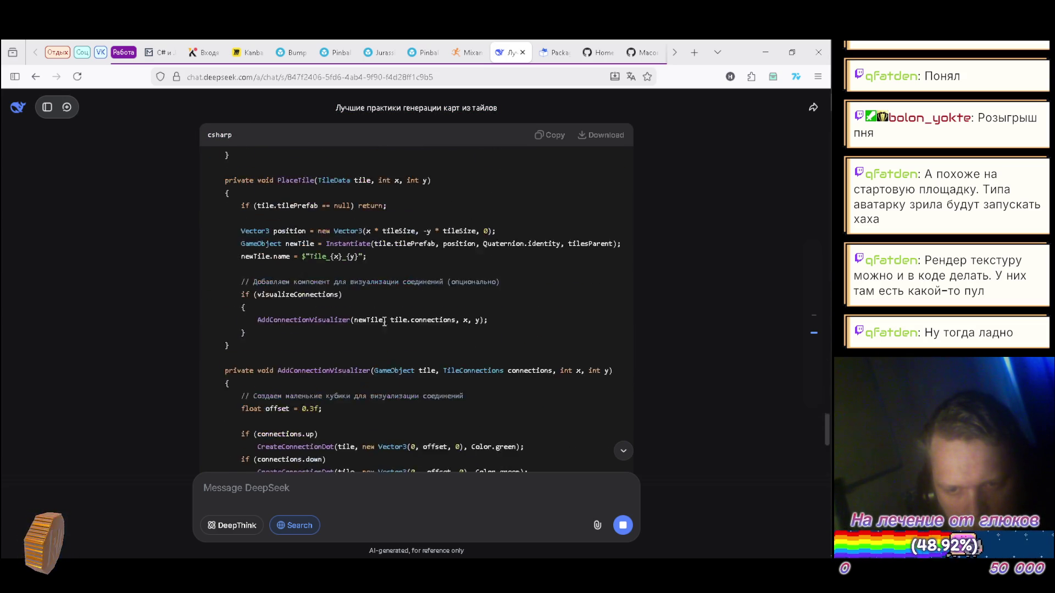
scroll(384, 319, down, 10)
scroll(384, 324, up, 8)
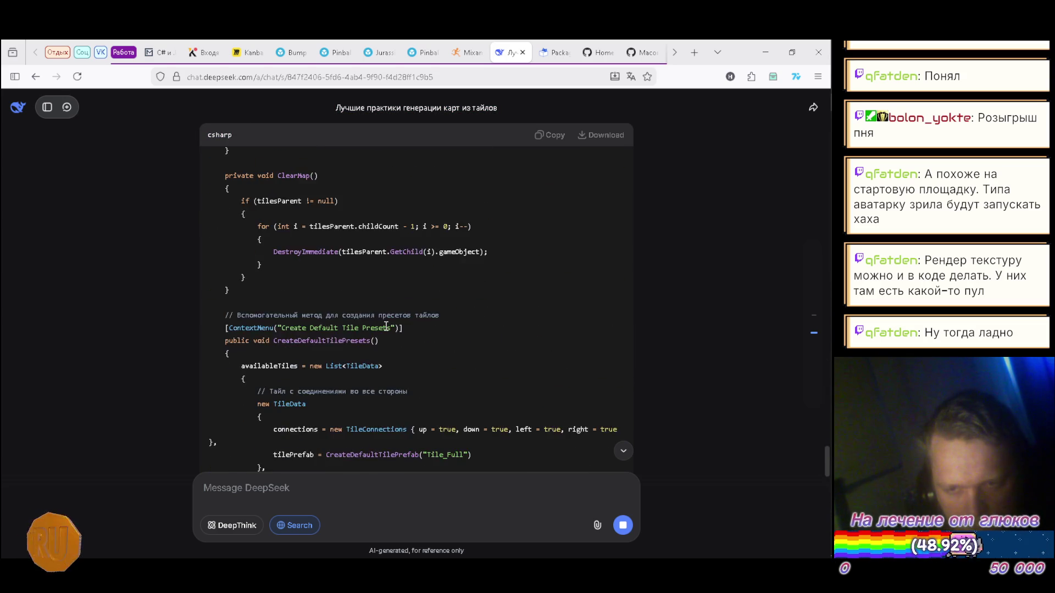
scroll(386, 329, up, 3)
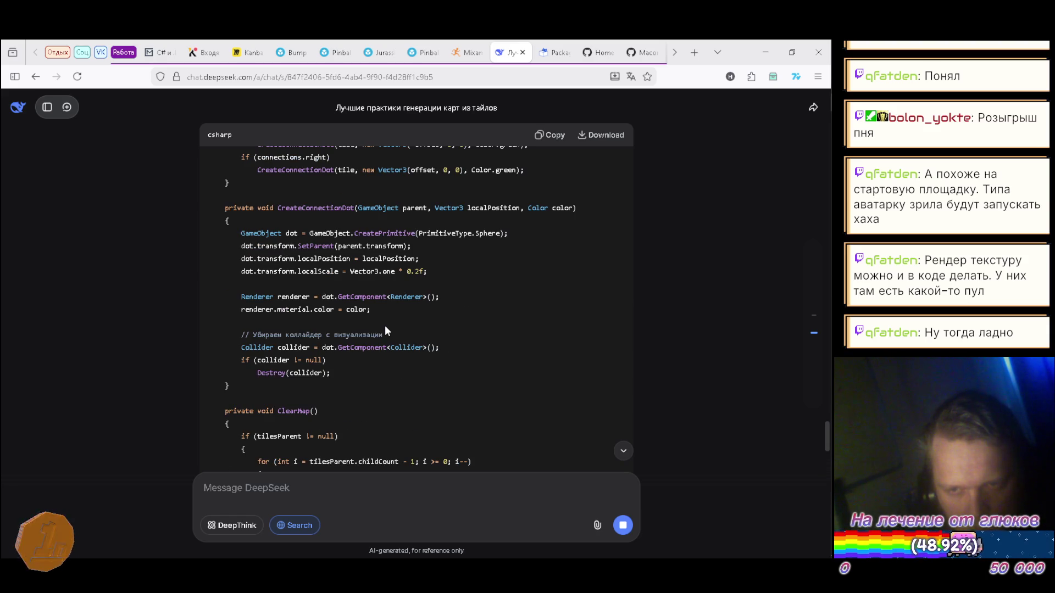
scroll(387, 325, down, 15)
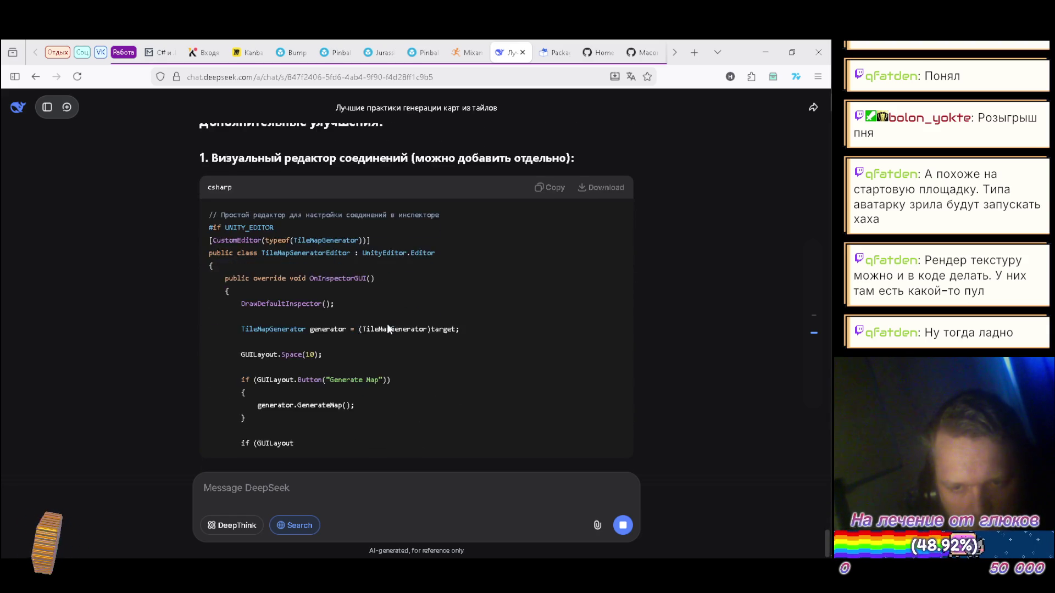
scroll(388, 325, up, 10)
scroll(387, 327, up, 6)
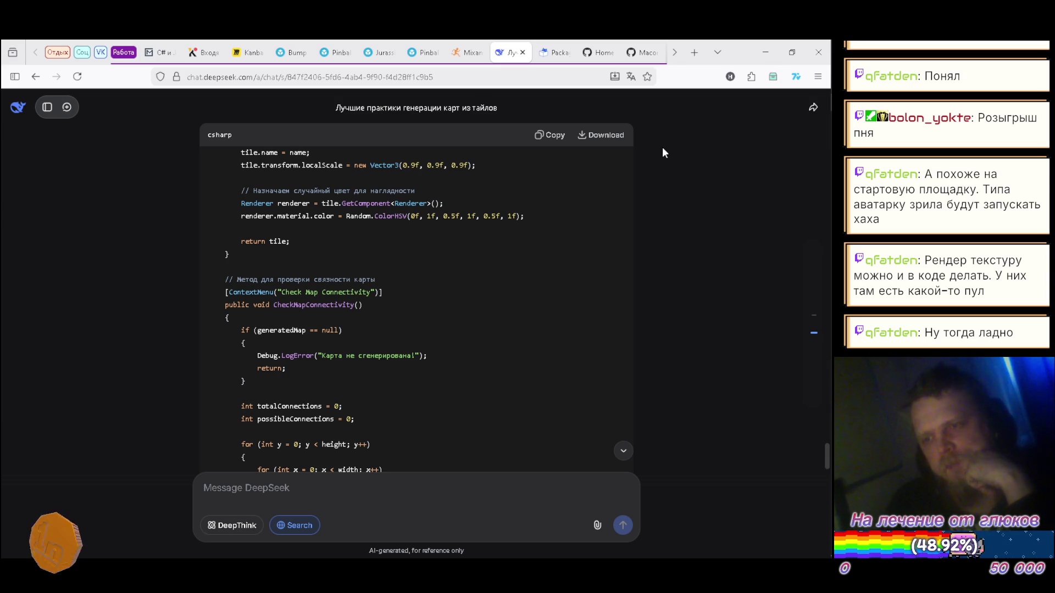
- Scroll the browser tab strip right to reveal more tabs, including YouTube
click(672, 53)
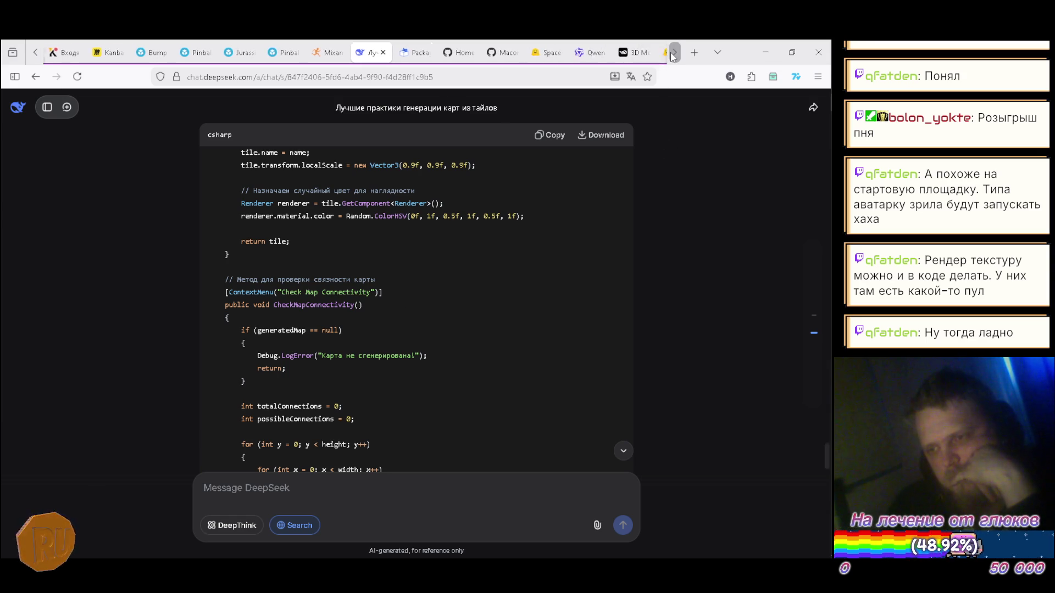
- In the YouTube Music tab, play Rosenrot from the queue
click(551, 52)
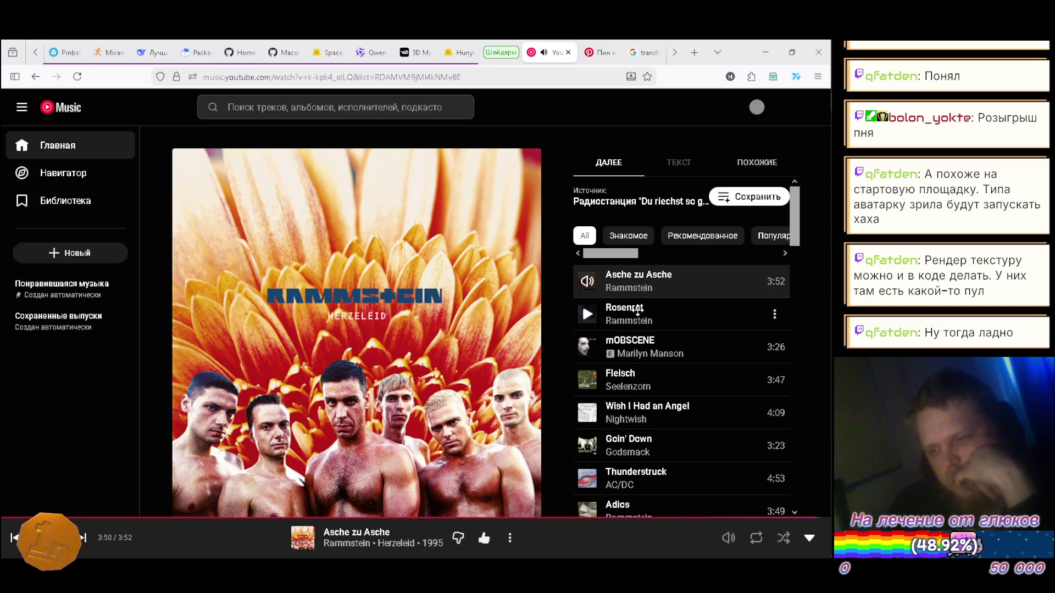
click(632, 317)
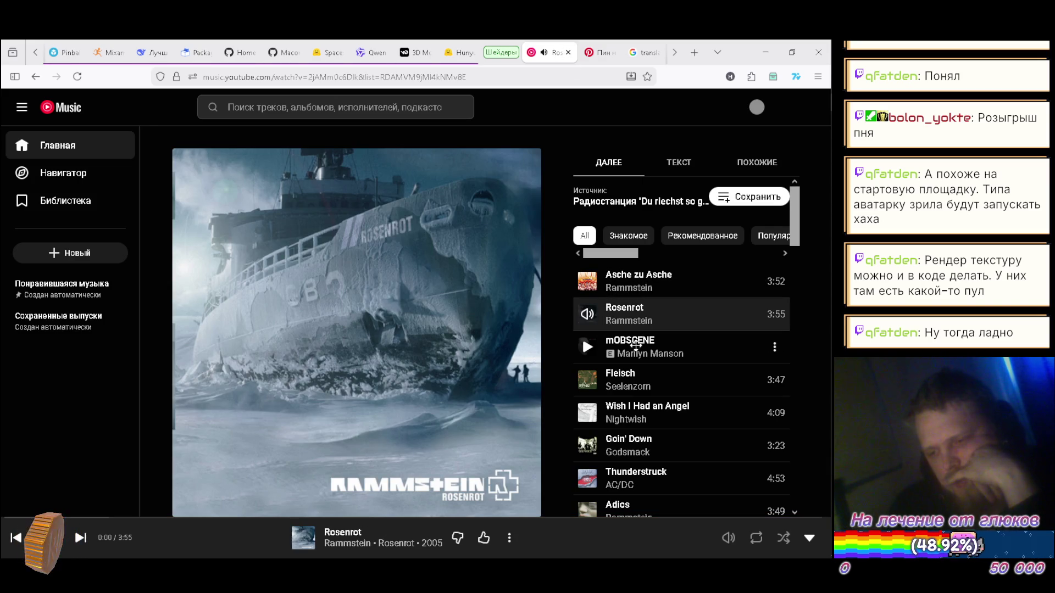
scroll(671, 323, down, 3)
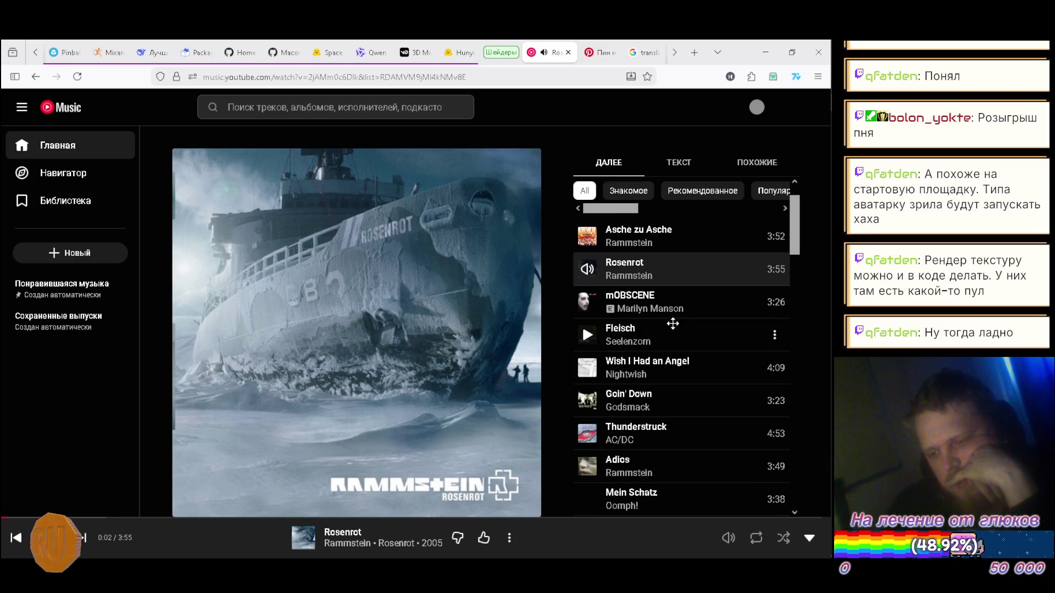
scroll(673, 323, down, 1)
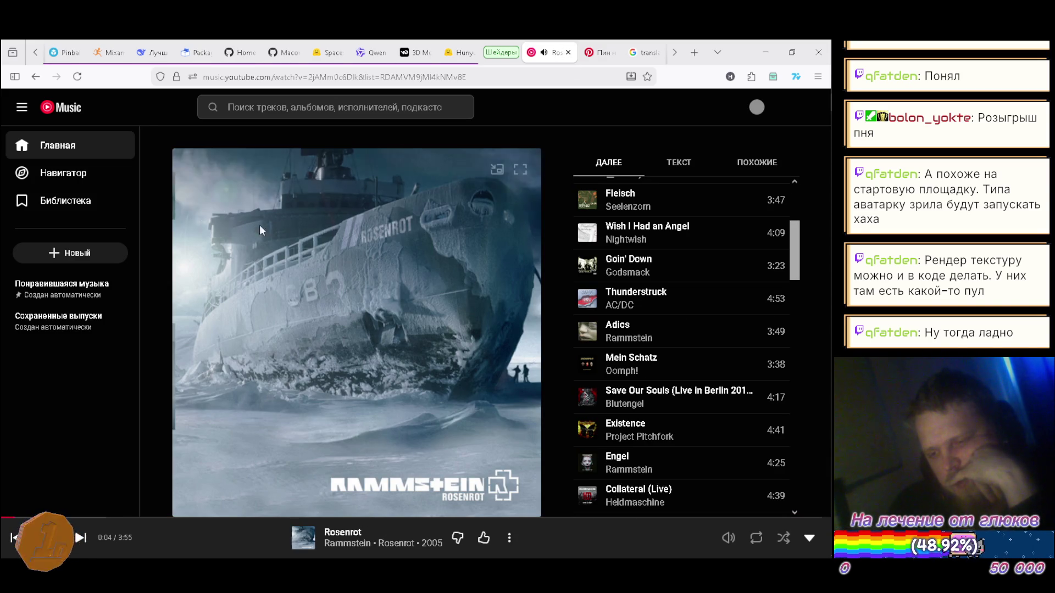
- From the Home page's Рекомендуем row, play After Dark by Mr.Kitty
click(60, 157)
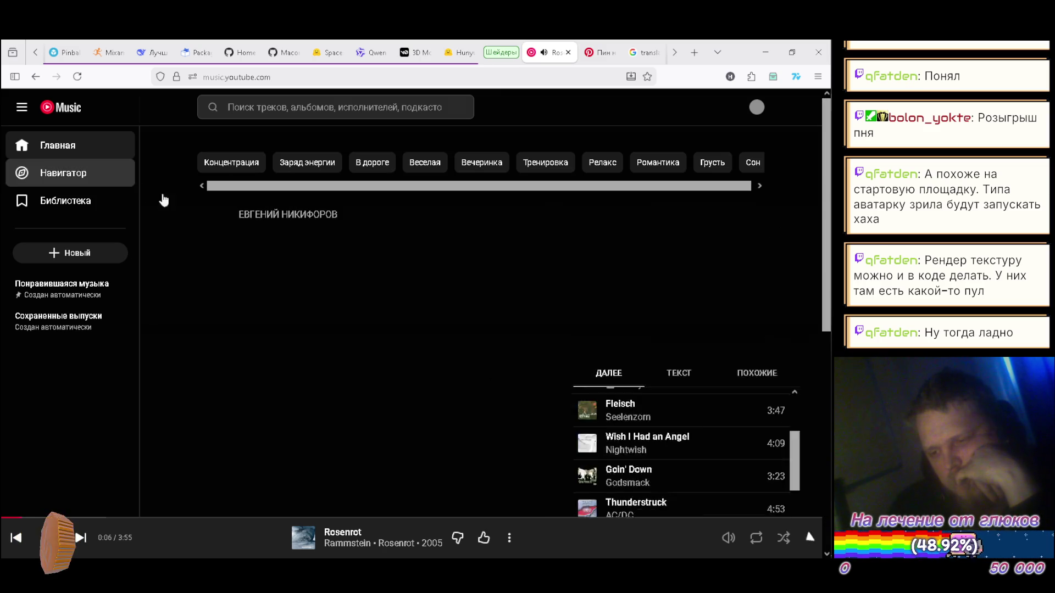
scroll(443, 245, down, 3)
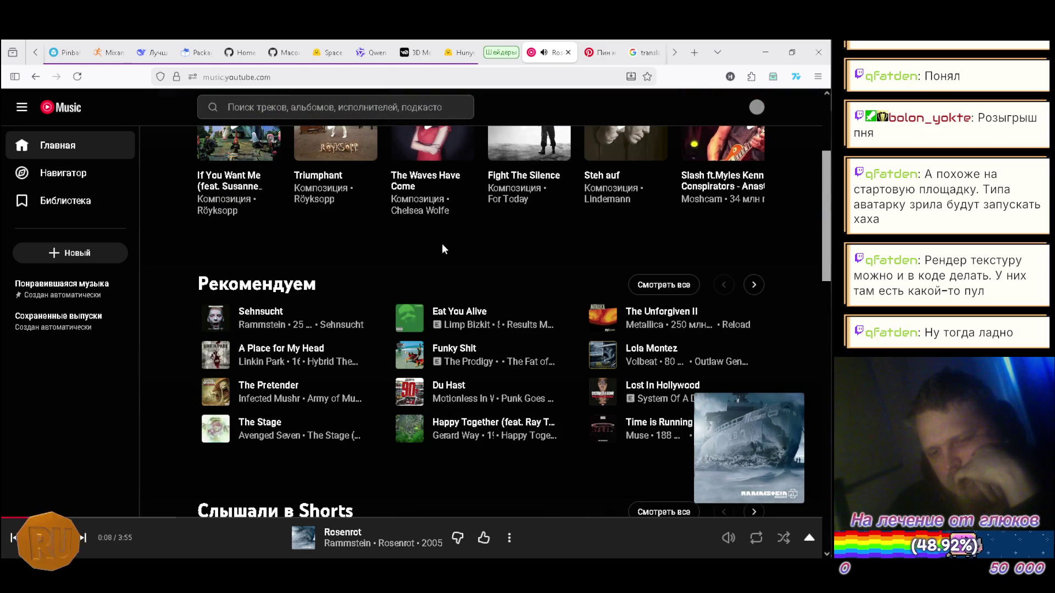
scroll(467, 225, down, 1)
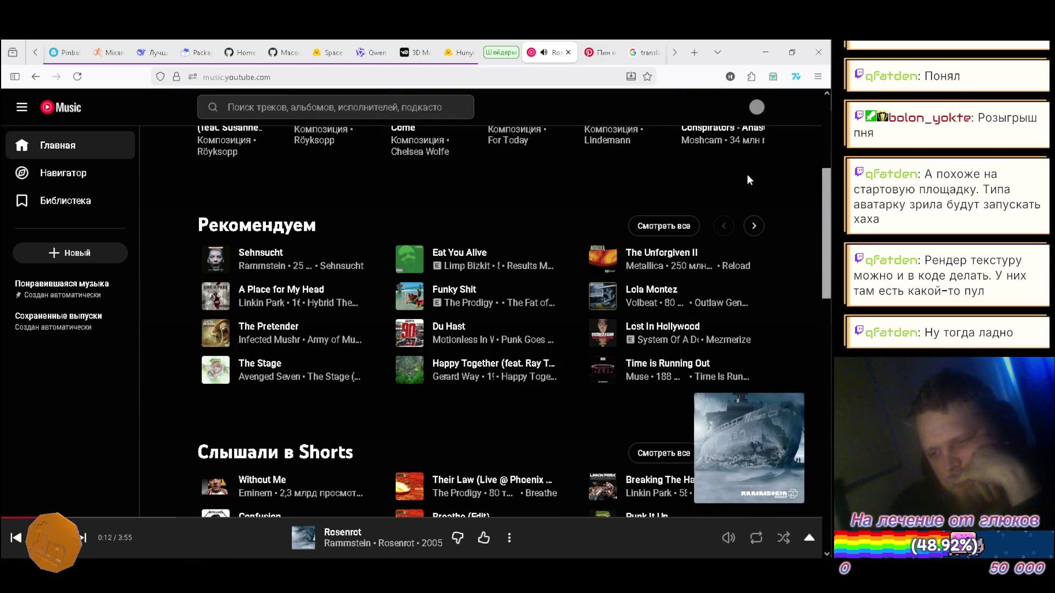
click(754, 225)
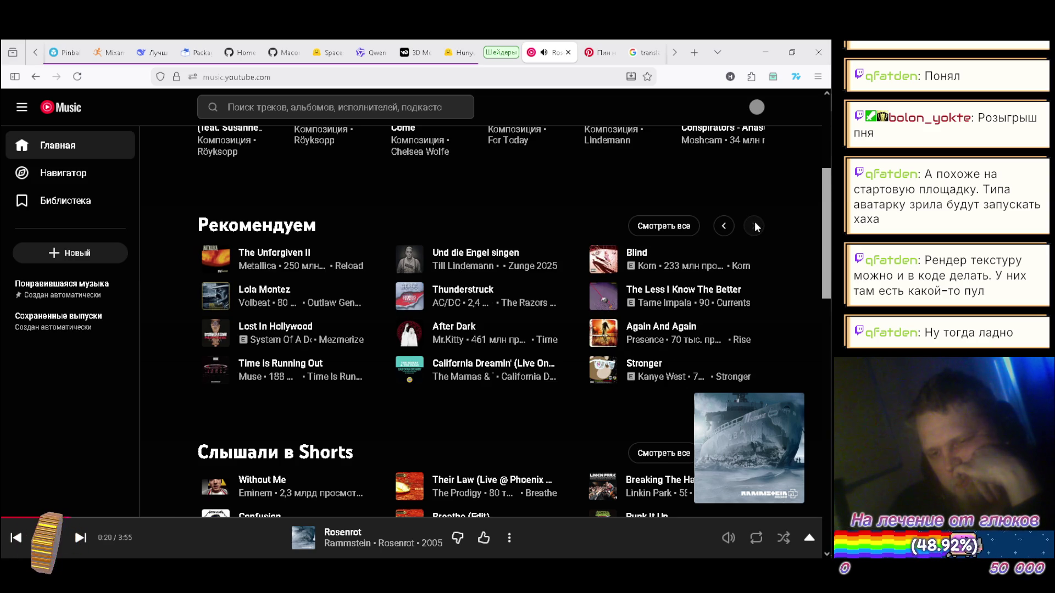
scroll(755, 224, down, 3)
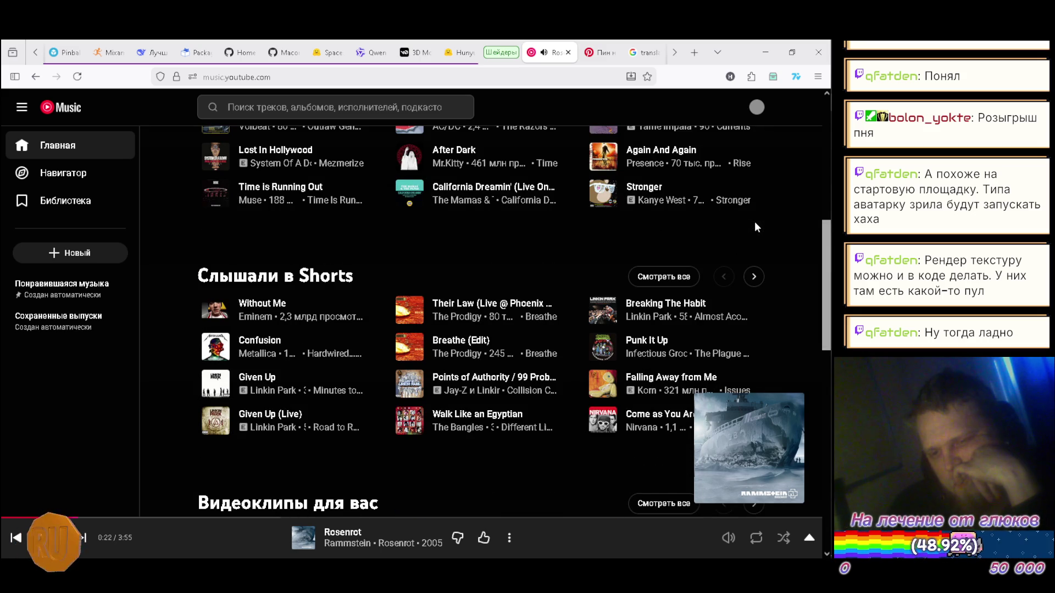
scroll(755, 226, down, 3)
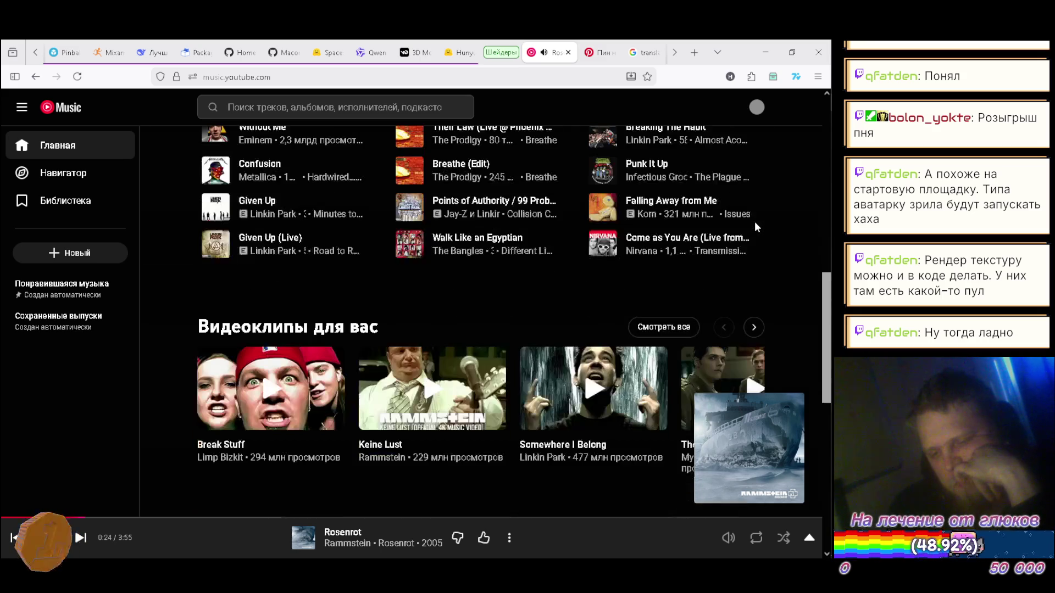
scroll(756, 226, up, 6)
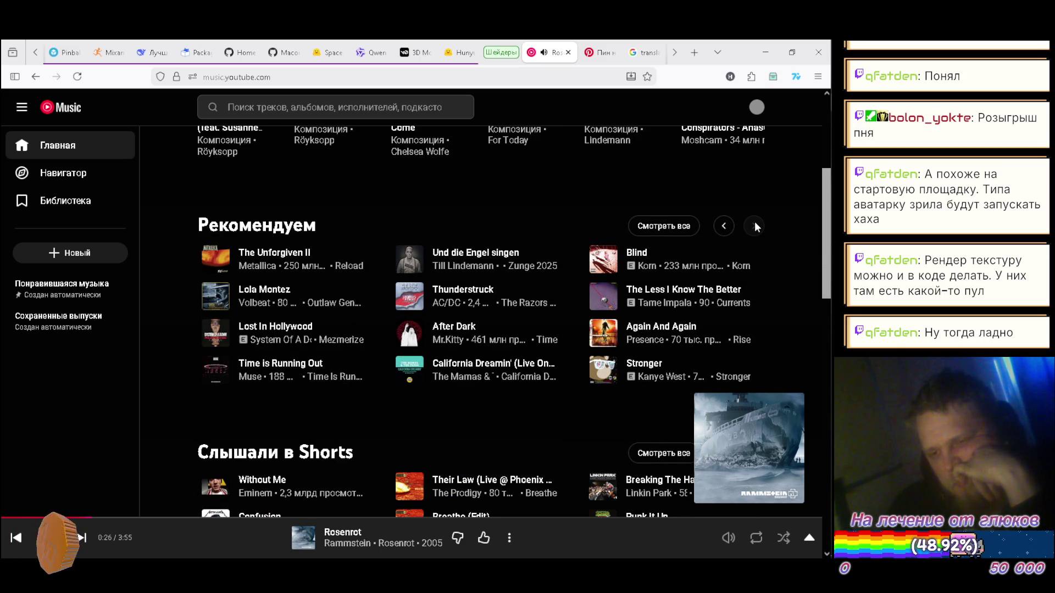
click(410, 328)
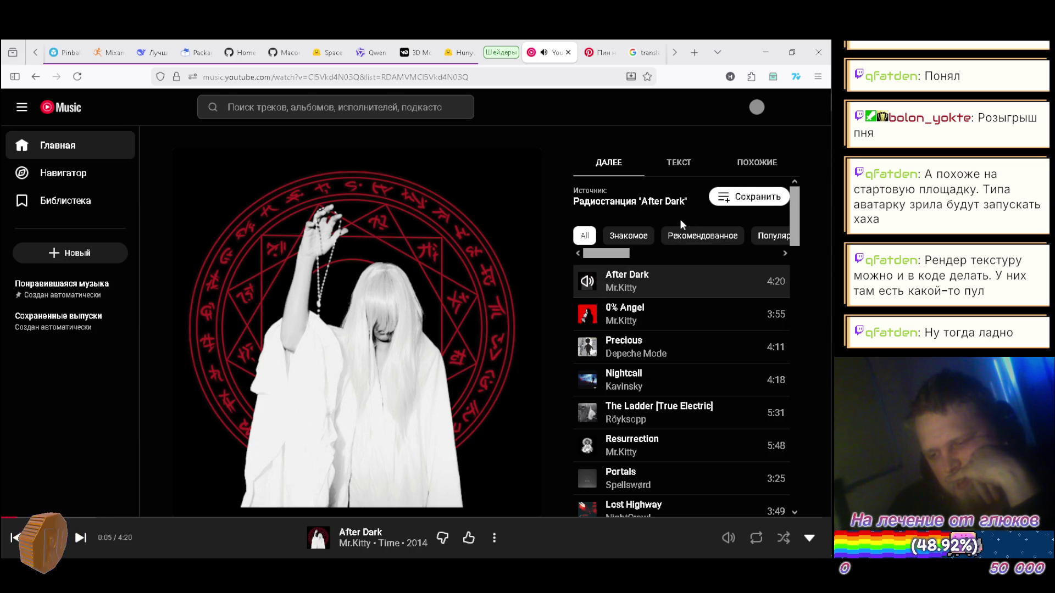
- Return to the DeepSeek tile map chat tab
scroll(662, 341, down, 2)
scroll(659, 380, down, 2)
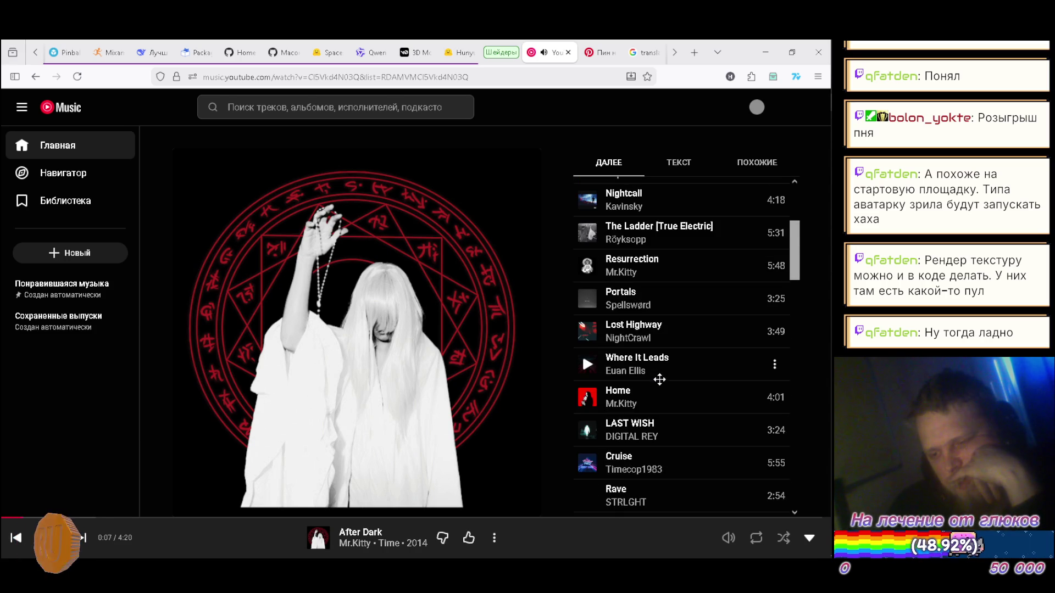
scroll(665, 368, down, 4)
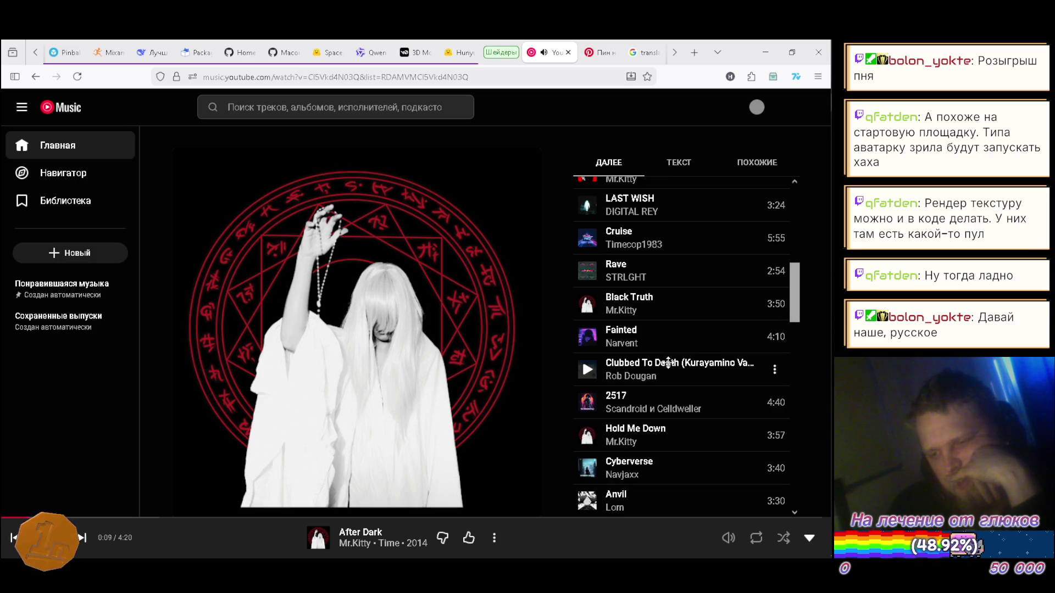
scroll(668, 362, up, 8)
key(ctrl+Tab)
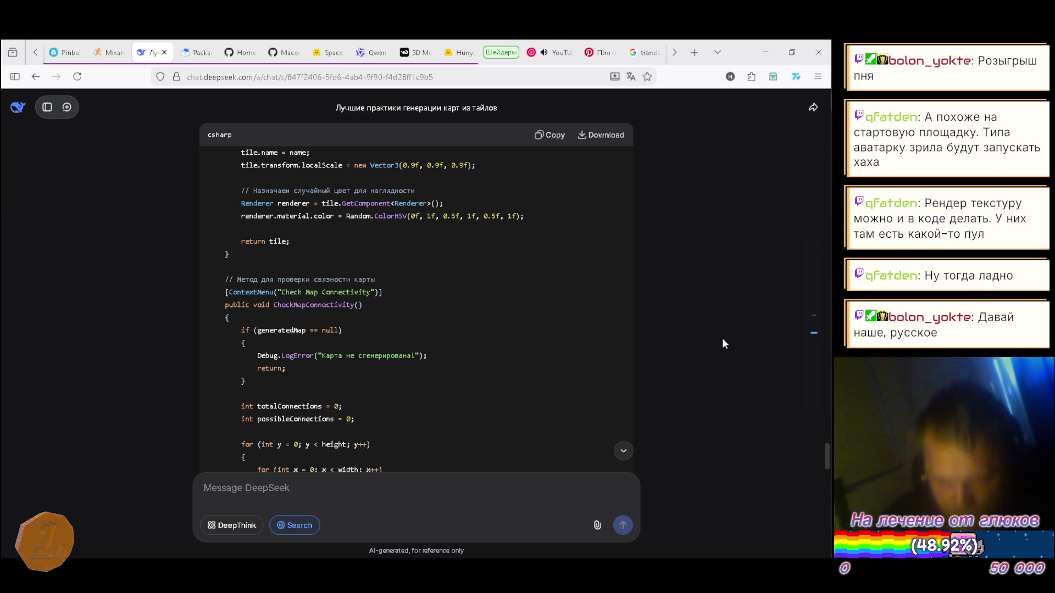
- Search YouTube Music for 'ямантау великан'
click(543, 55)
click(319, 110)
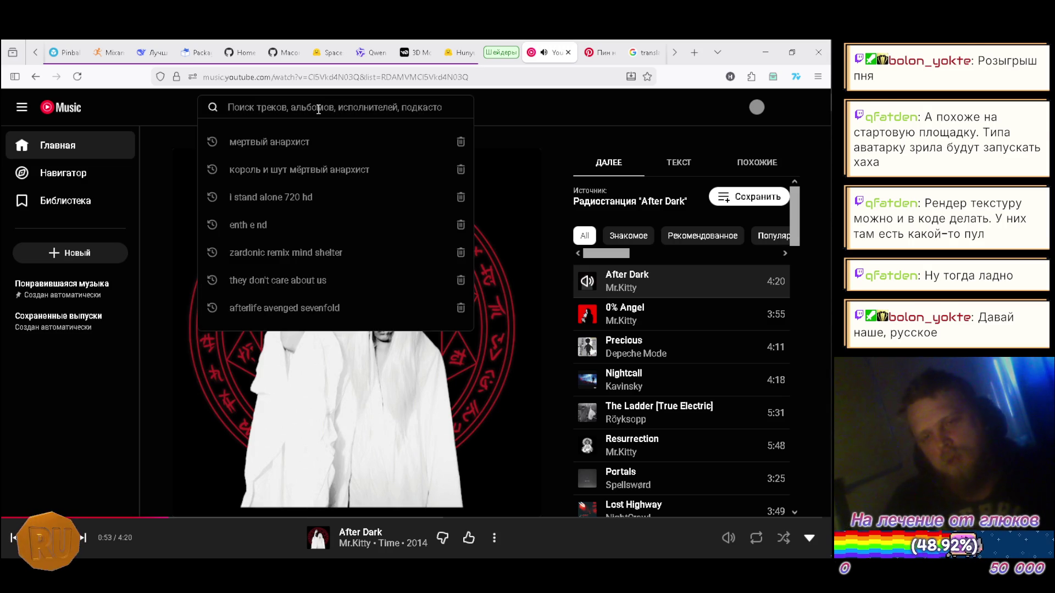
text(я)
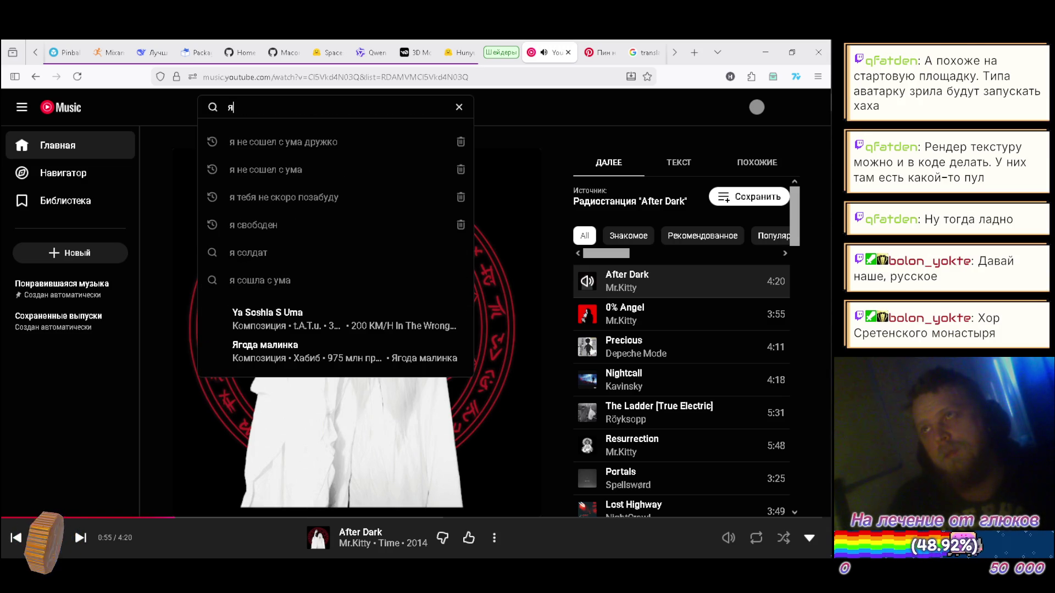
text(мантай)
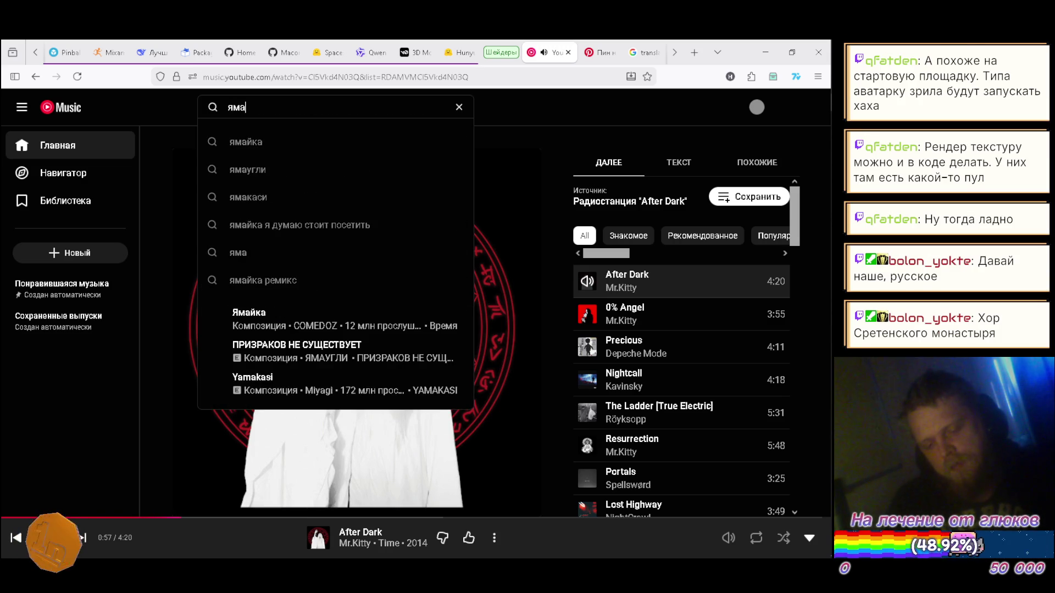
key(BackSpace)
text(у )
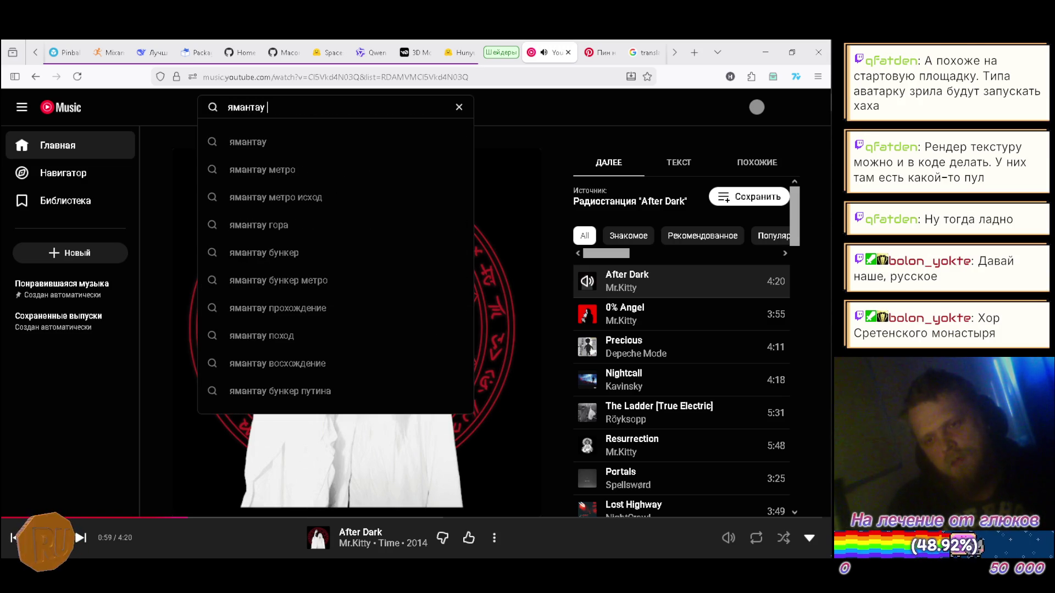
text(великан)
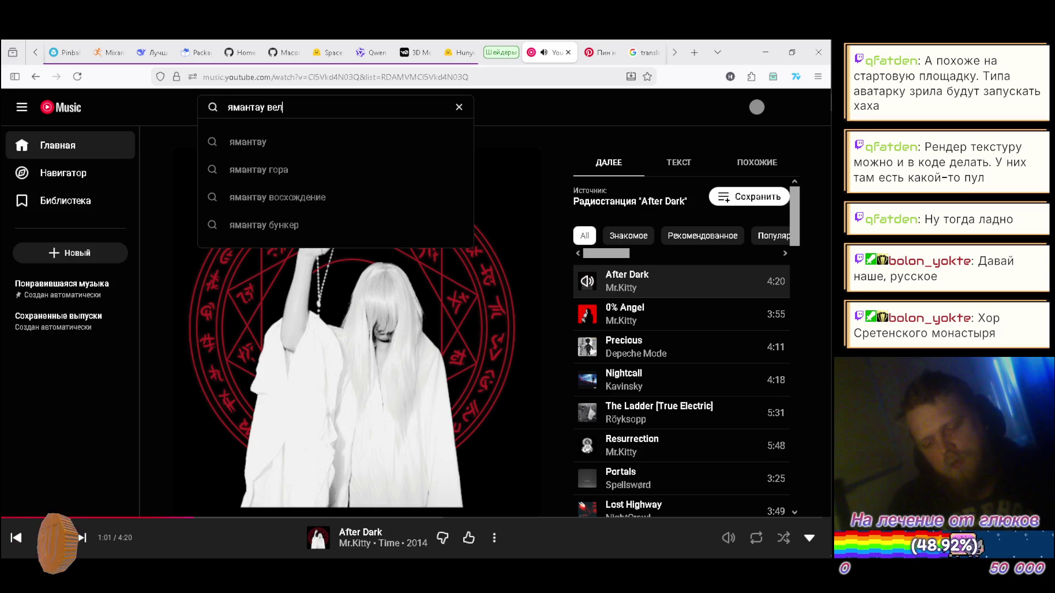
key(Return)
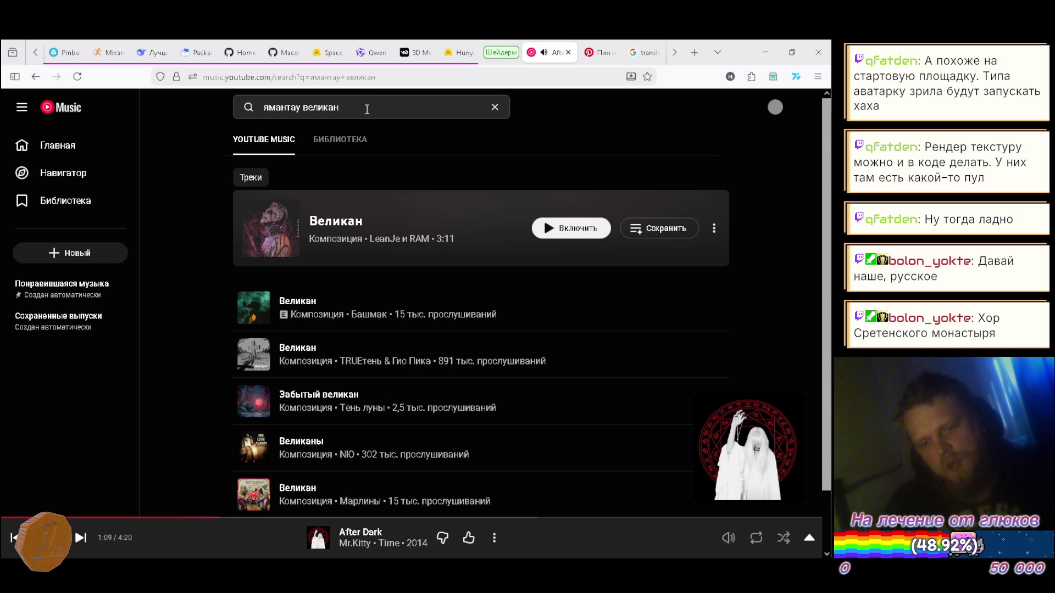
- Clear the search box and open a new Firefox tab
drag(367, 109, 208, 108)
key(BackSpace)
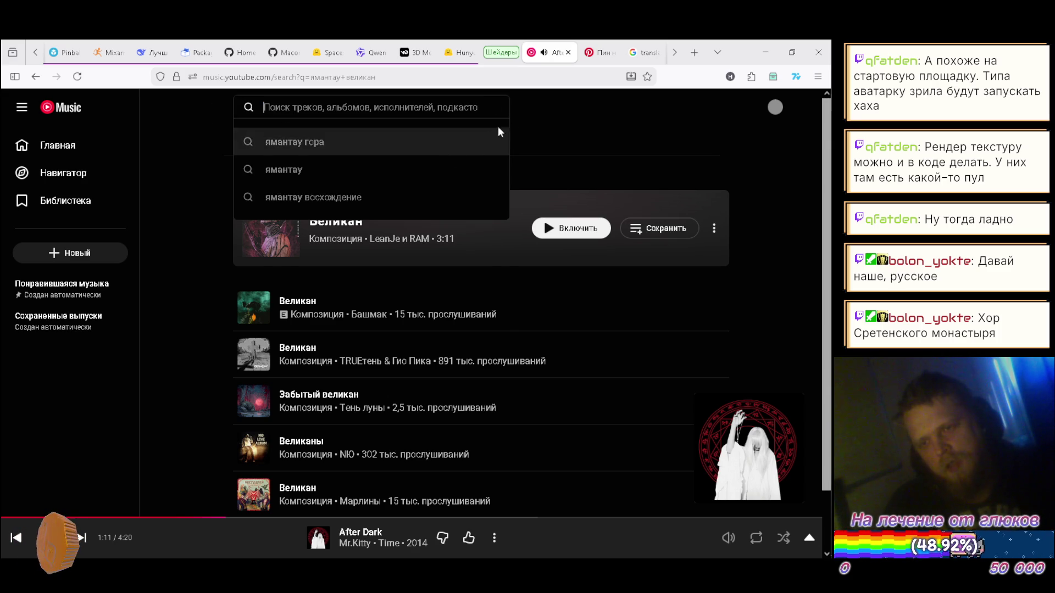
key(ctrl+t)
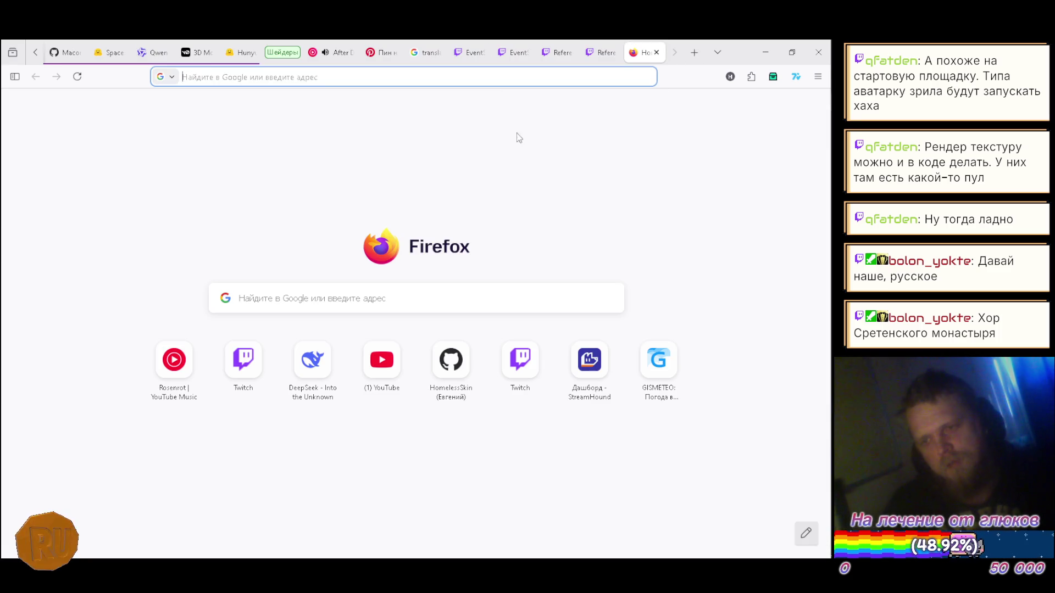
- Google 'не гора ты а горища ямантау великан', browse the results, then close the tab
text(не г)
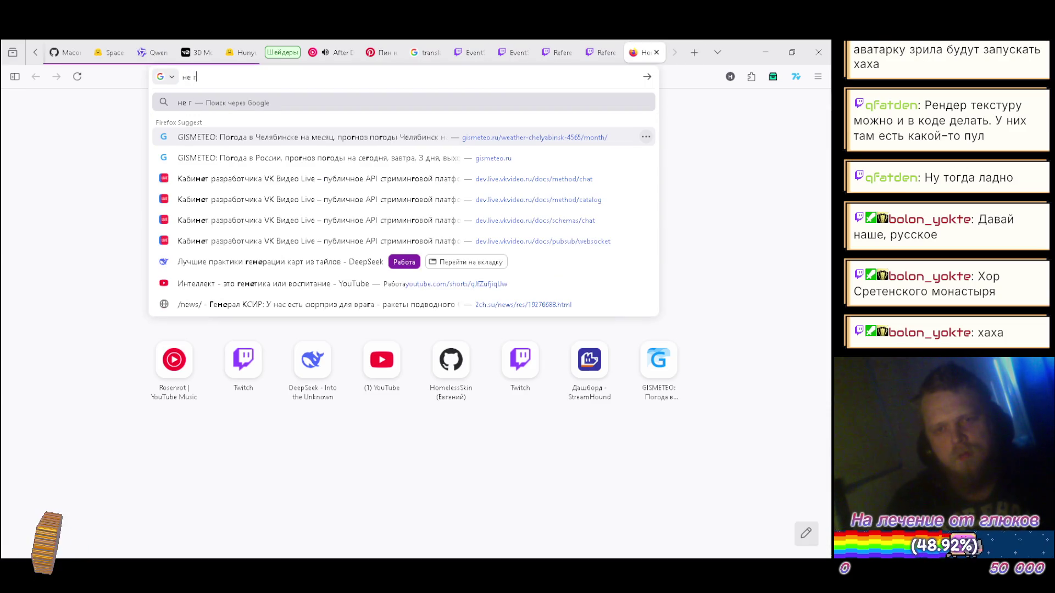
text(ора ты а )
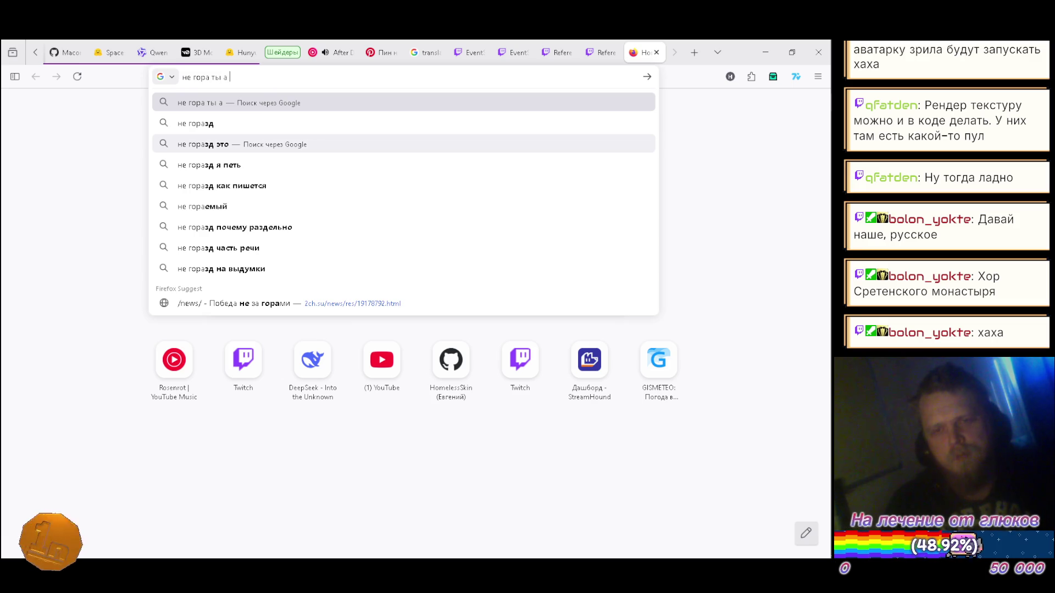
text(горища)
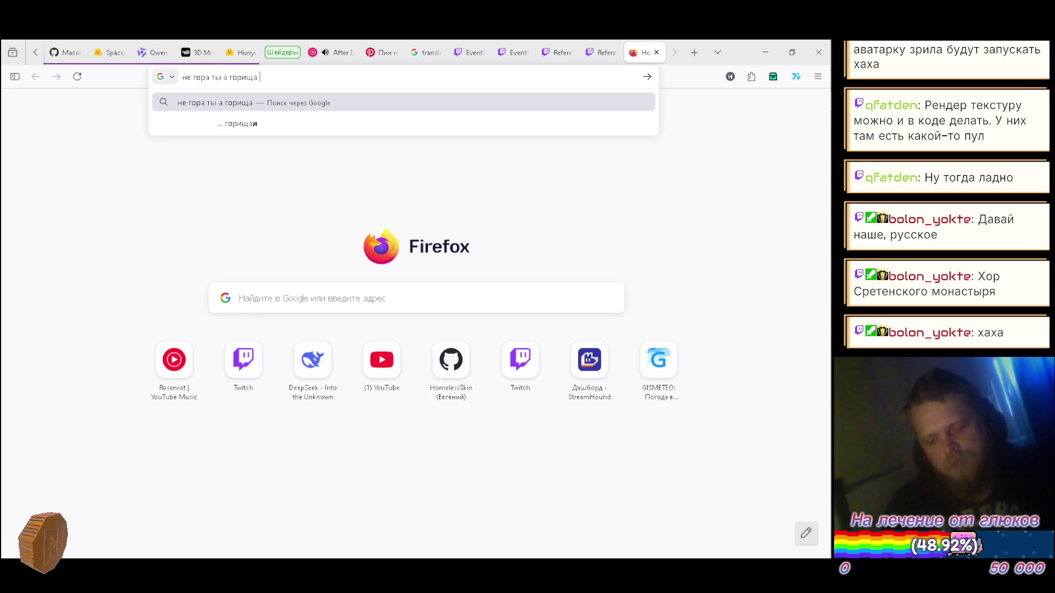
text( ямантау великан)
key(Return)
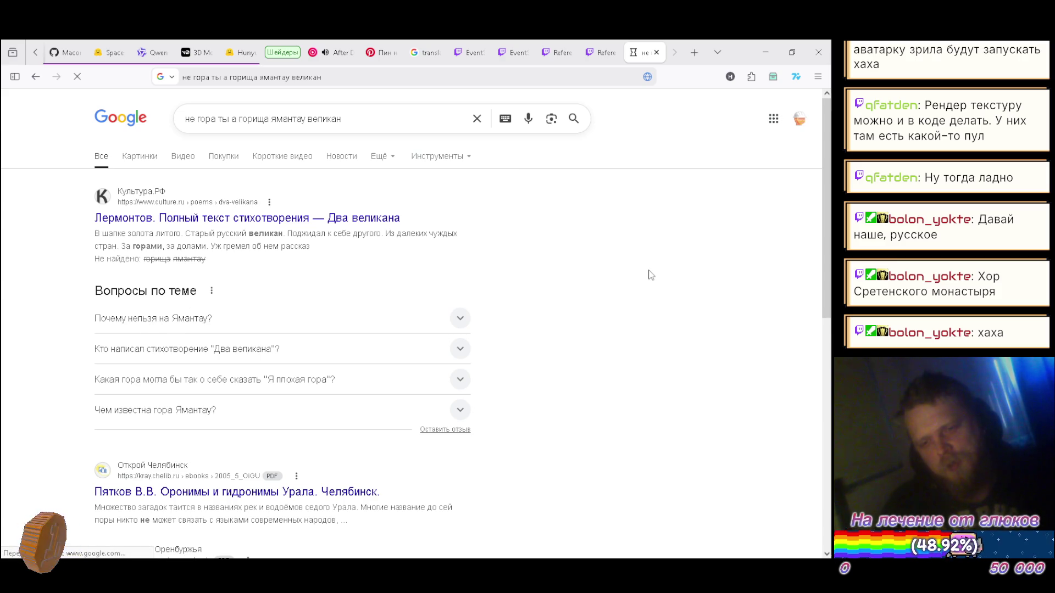
scroll(638, 284, down, 2)
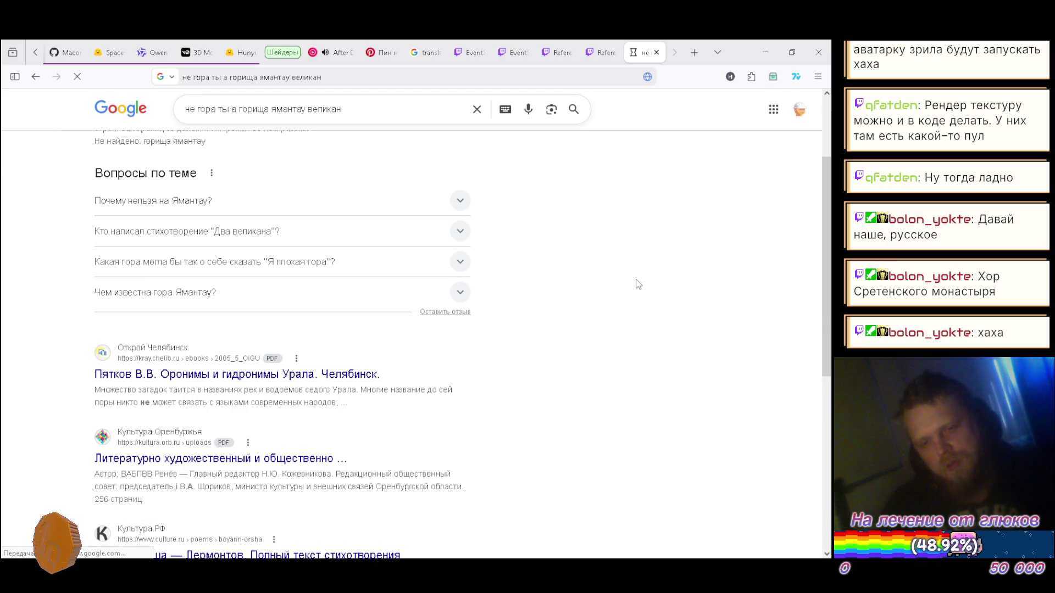
scroll(638, 284, down, 2)
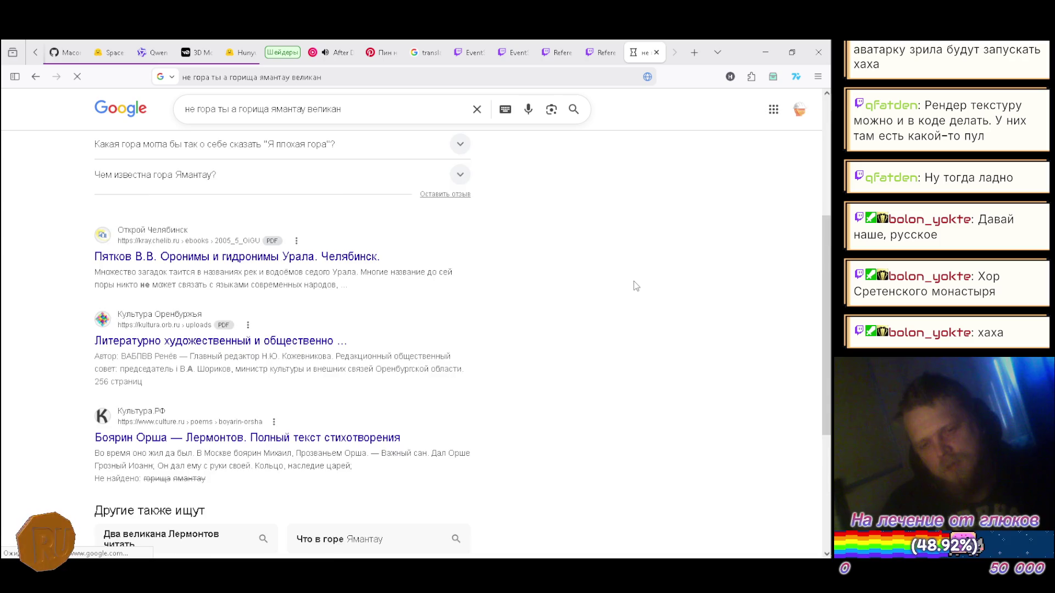
scroll(634, 283, down, 4)
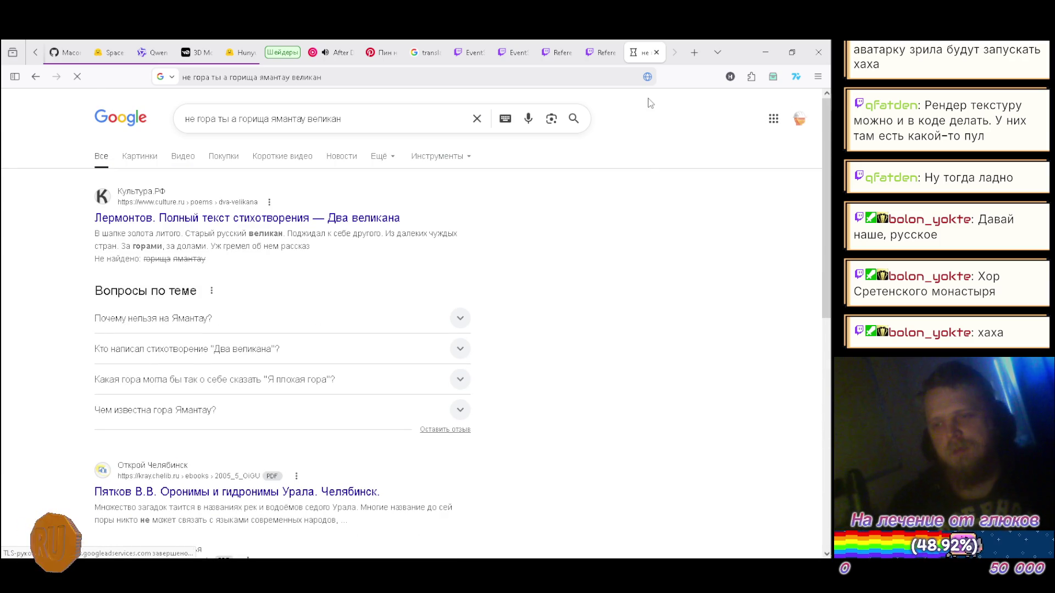
click(656, 53)
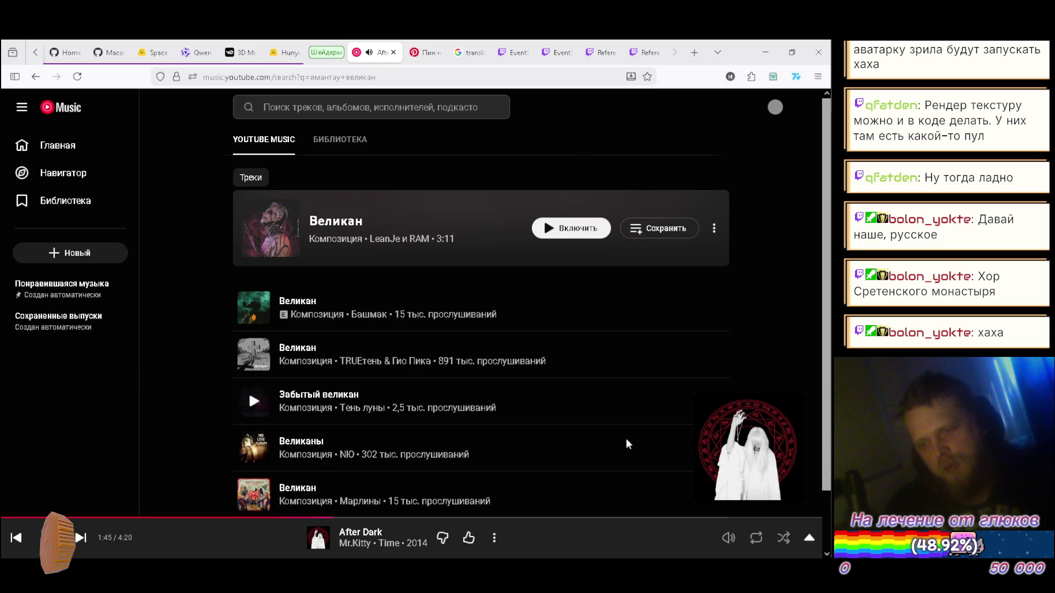
- Expand After Dark into the full YouTube Music player and scroll the tab strip left
click(595, 546)
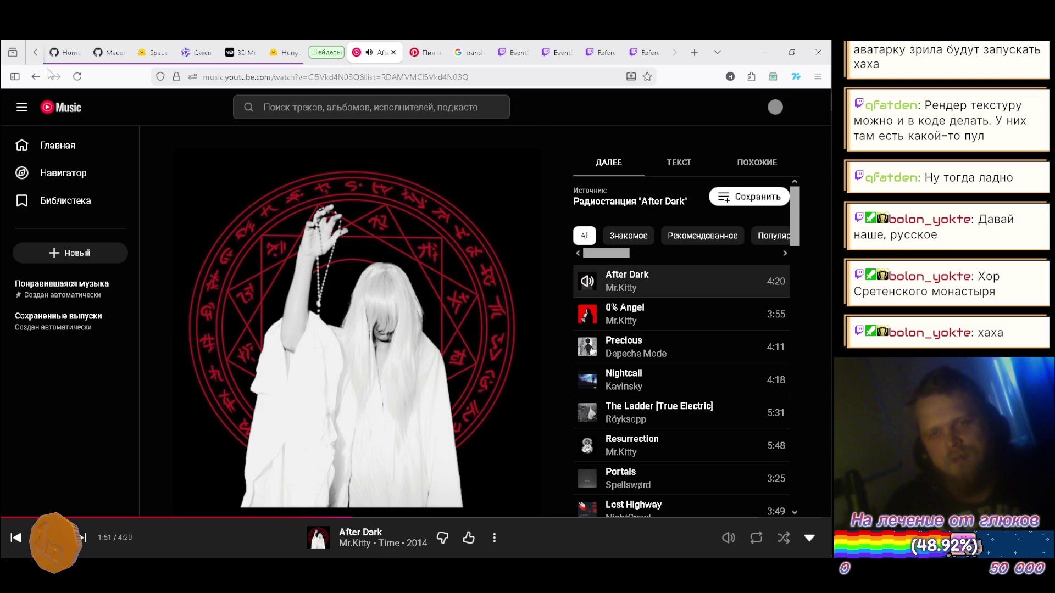
click(34, 58)
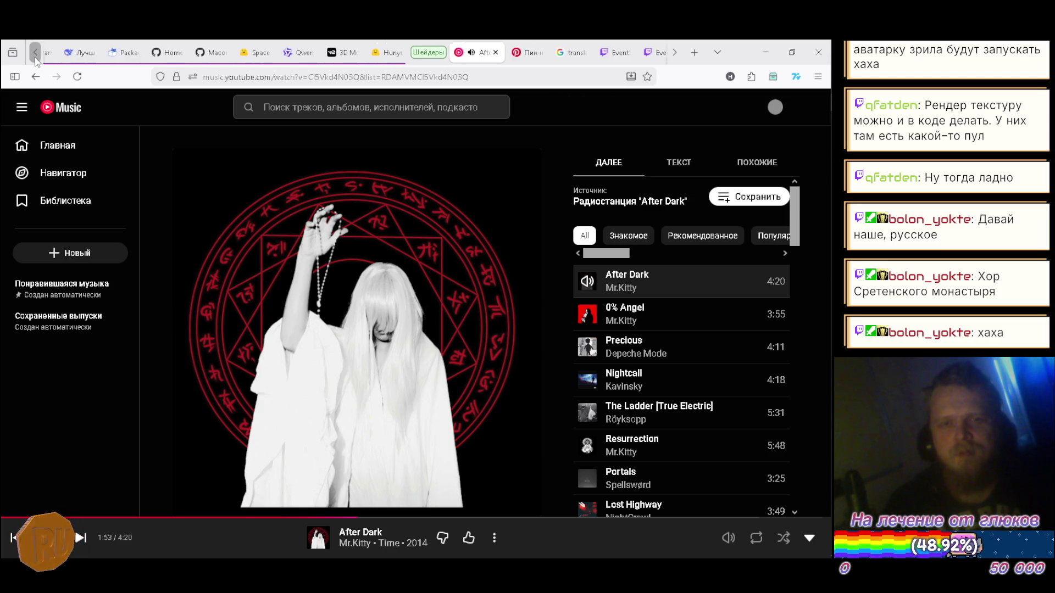
click(34, 57)
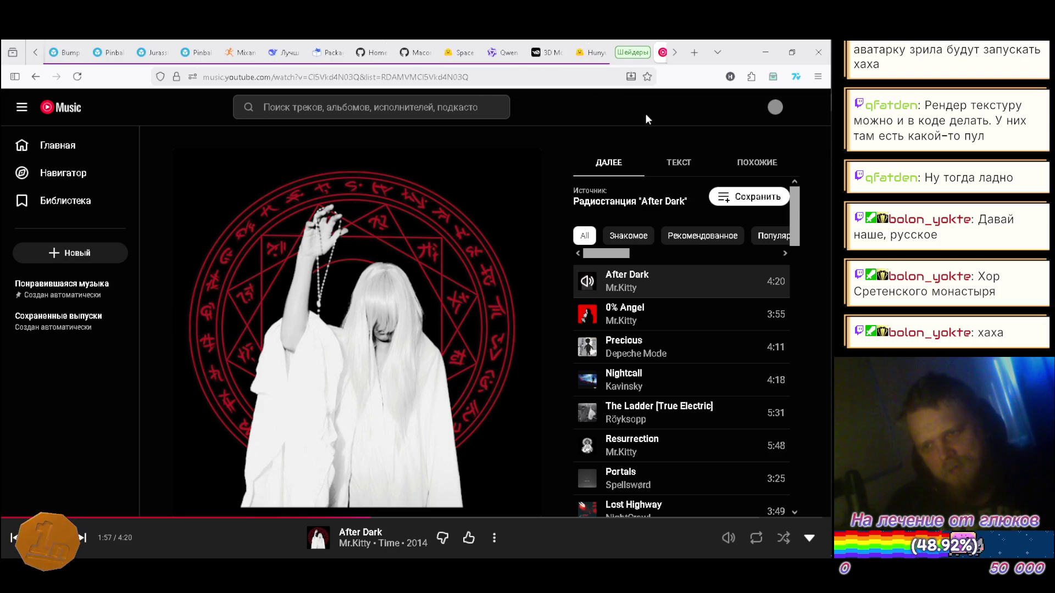
- Minimize Firefox to view Unity, then bring it back on the DeepSeek tile-map chat
click(765, 56)
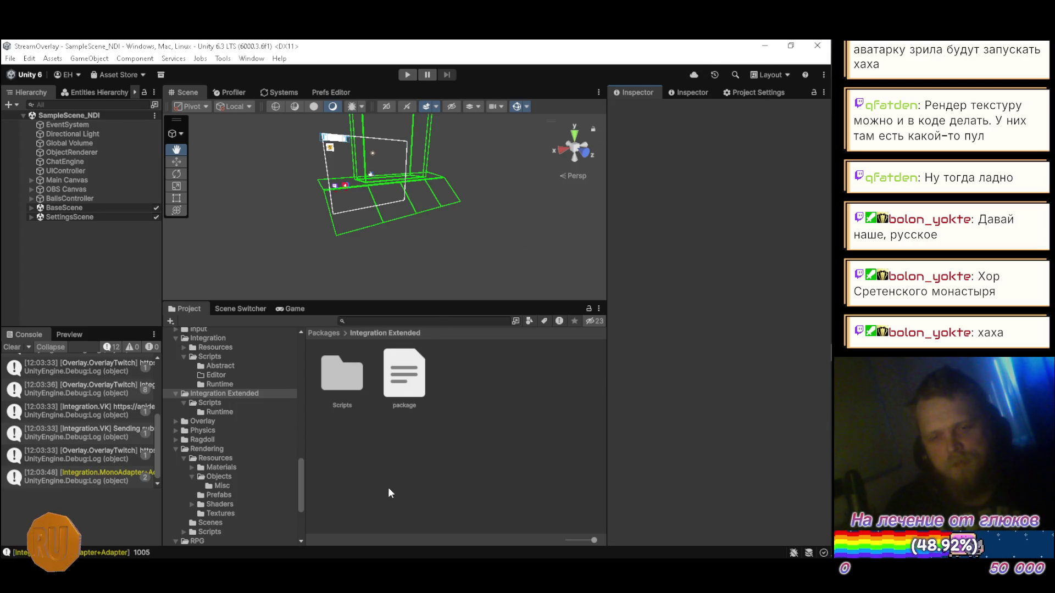
key(alt+Tab)
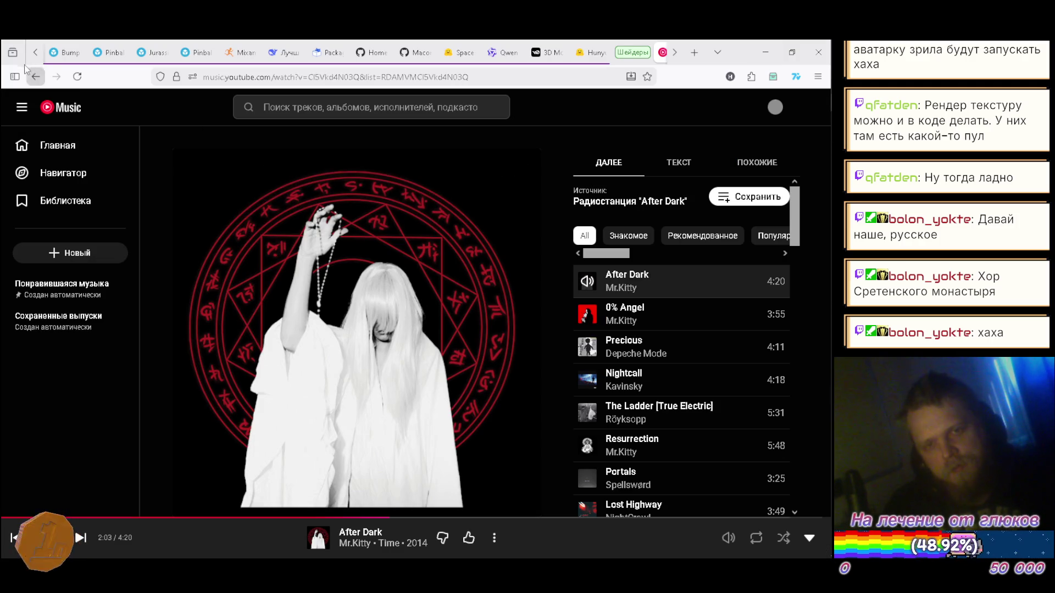
click(284, 53)
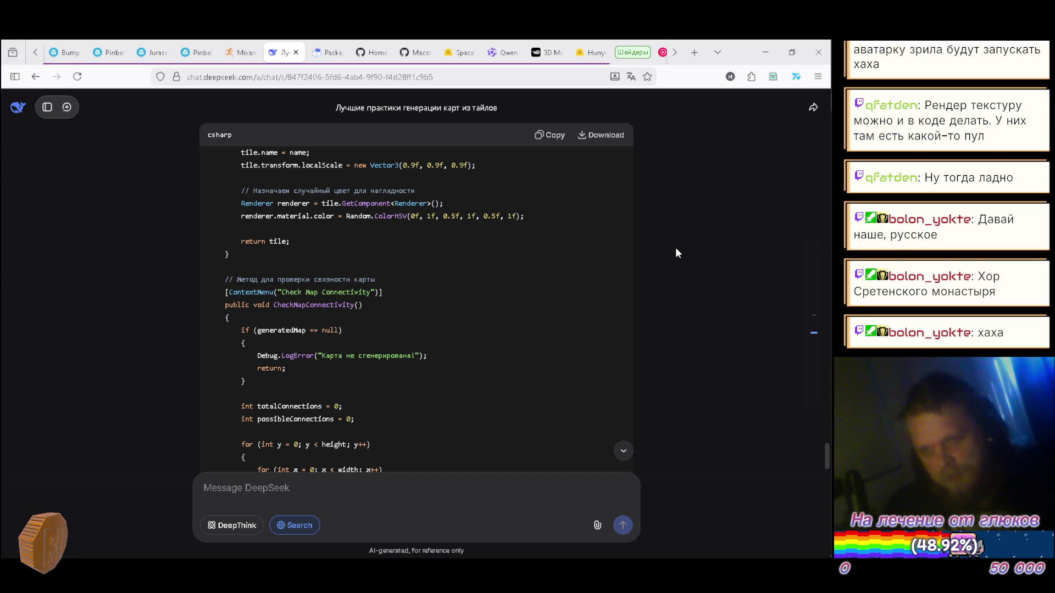
- Scroll the tab strip to its right end and open a new empty tab
click(674, 52)
click(675, 52)
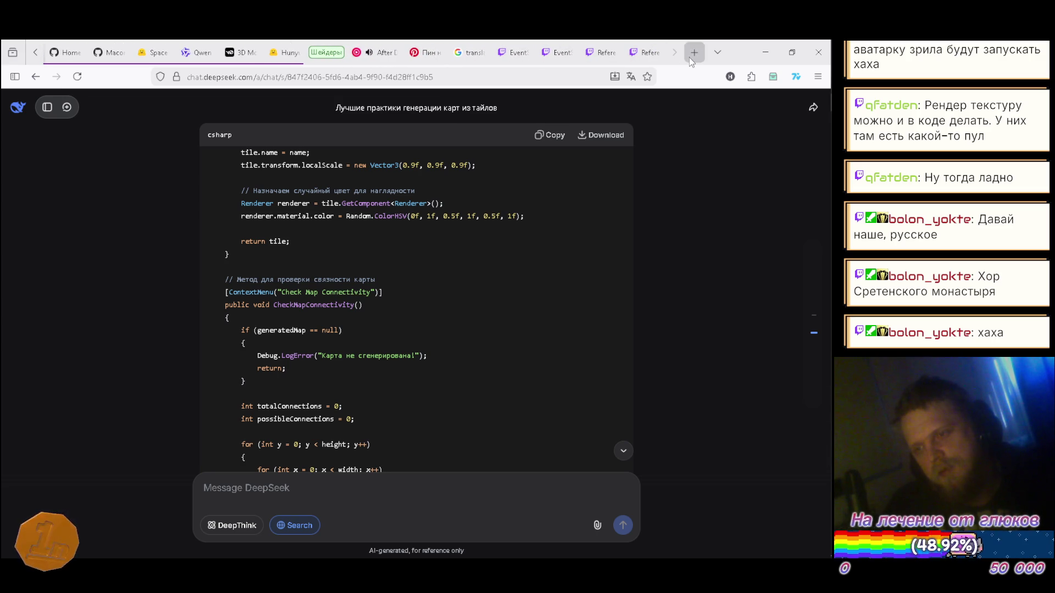
click(694, 53)
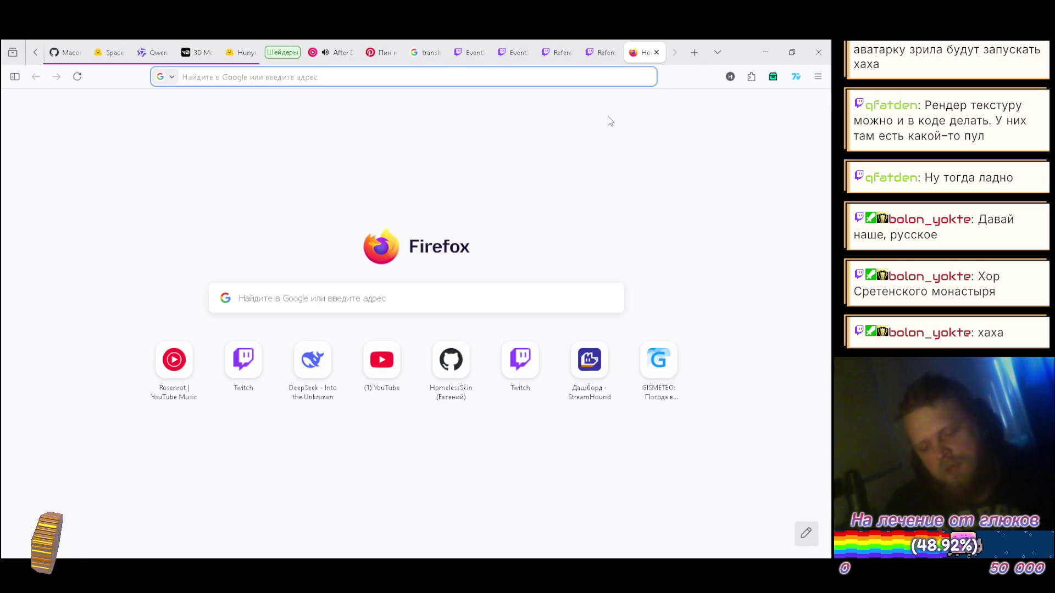
- Search Google for the person's name and look over the first results
text(елена )
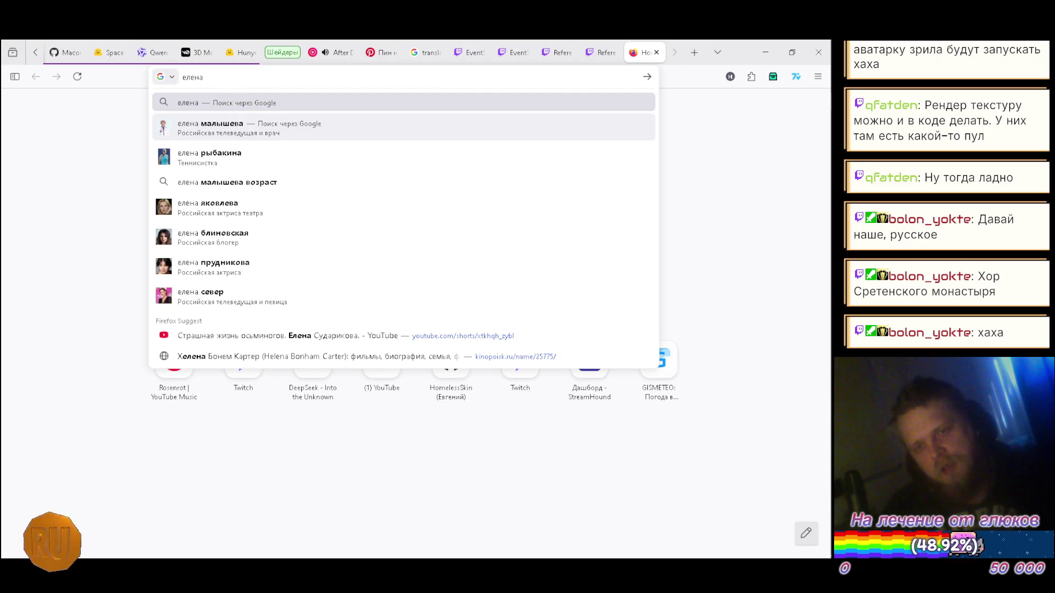
text(цей)
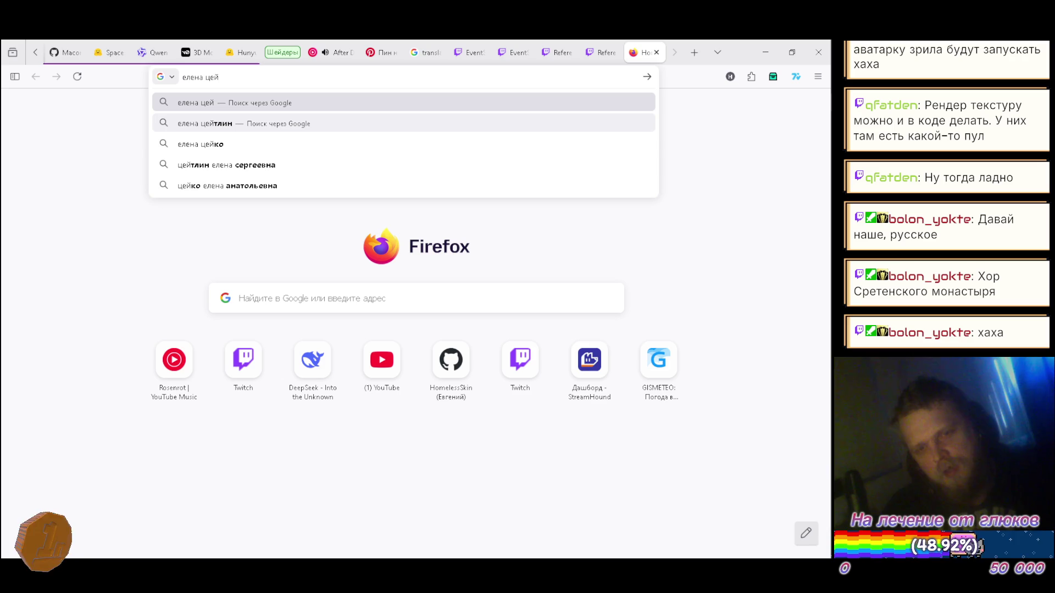
text(гер)
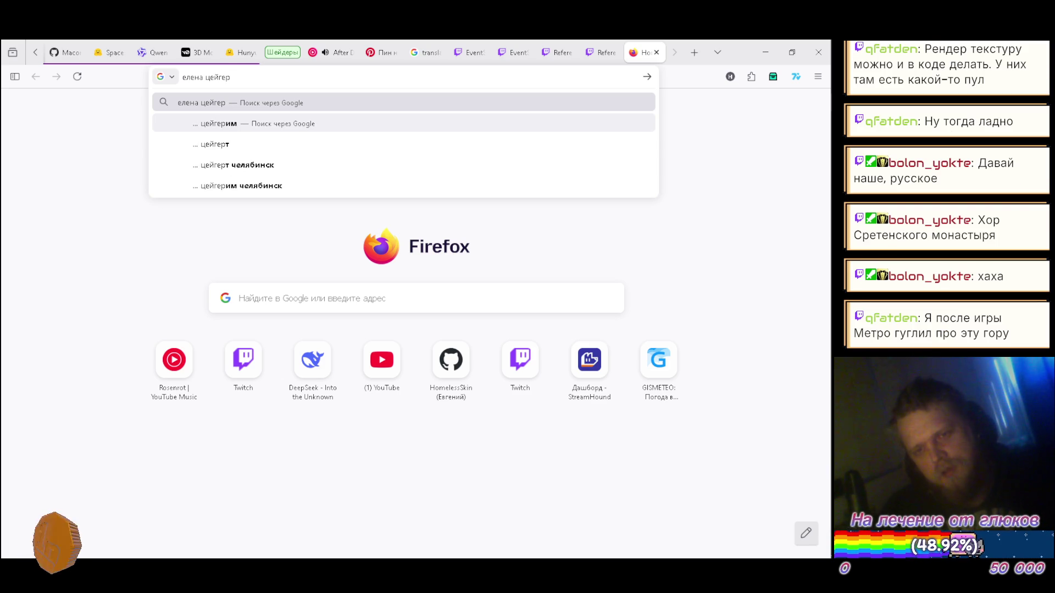
key(Return)
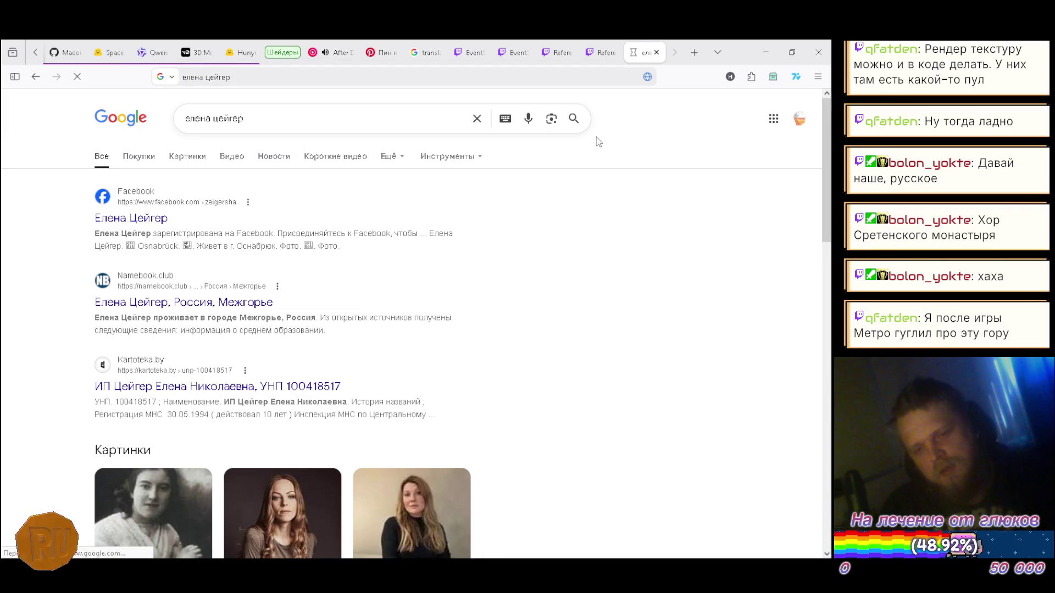
scroll(640, 233, down, 2)
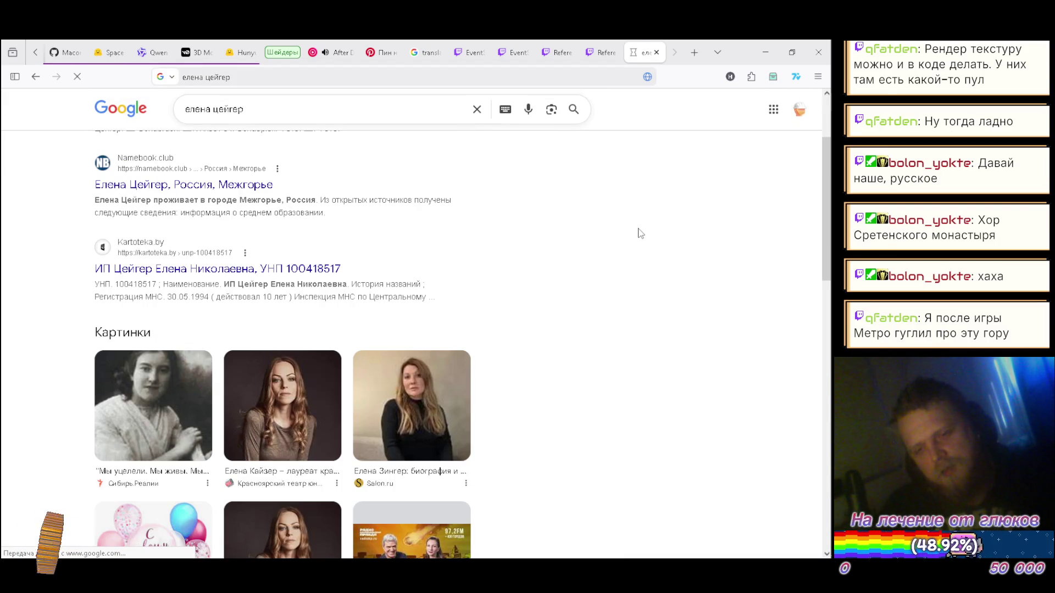
scroll(632, 220, up, 2)
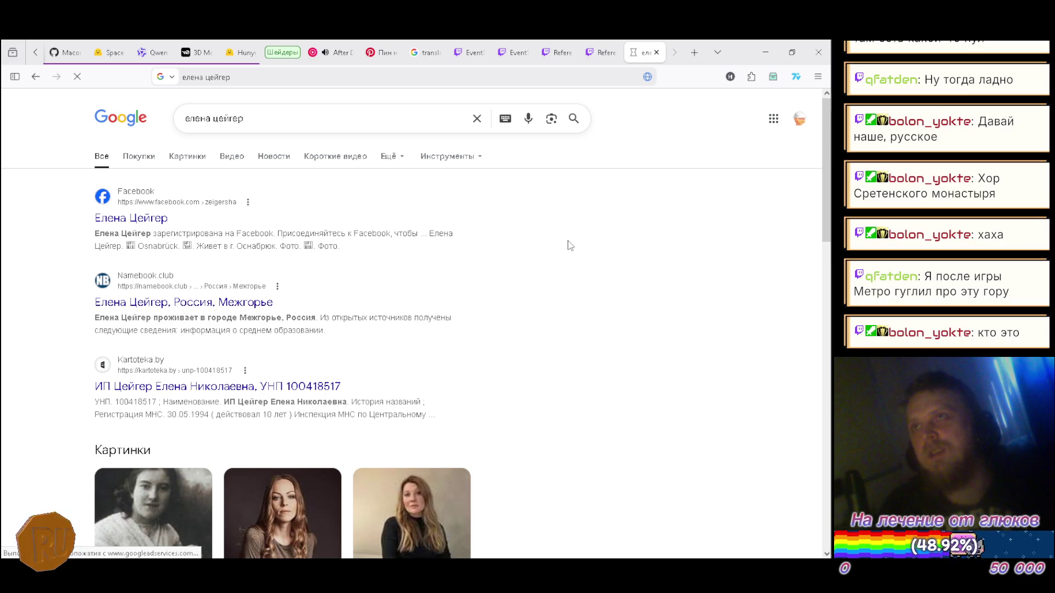
scroll(557, 252, down, 2)
scroll(556, 252, down, 4)
scroll(547, 248, down, 2)
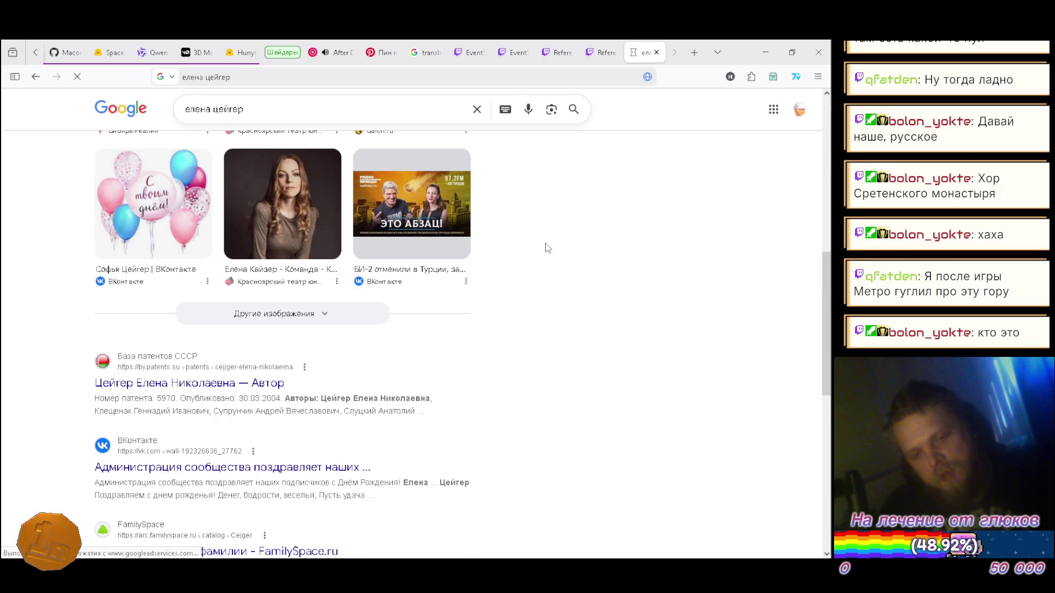
- Browse the web results and image grid, then close the Google search tab
scroll(547, 248, down, 2)
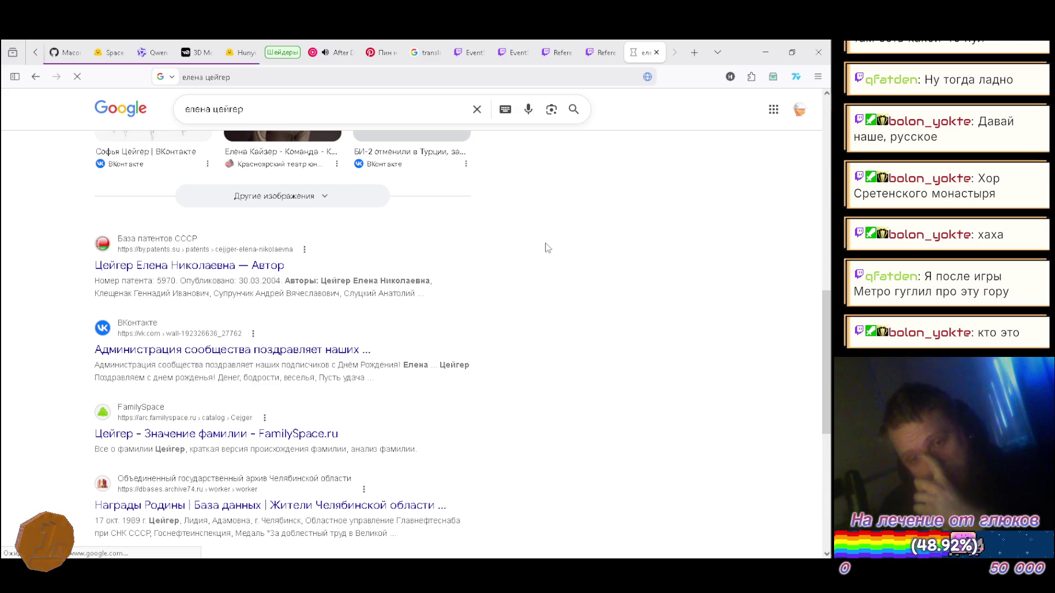
scroll(548, 248, down, 1)
scroll(548, 248, down, 5)
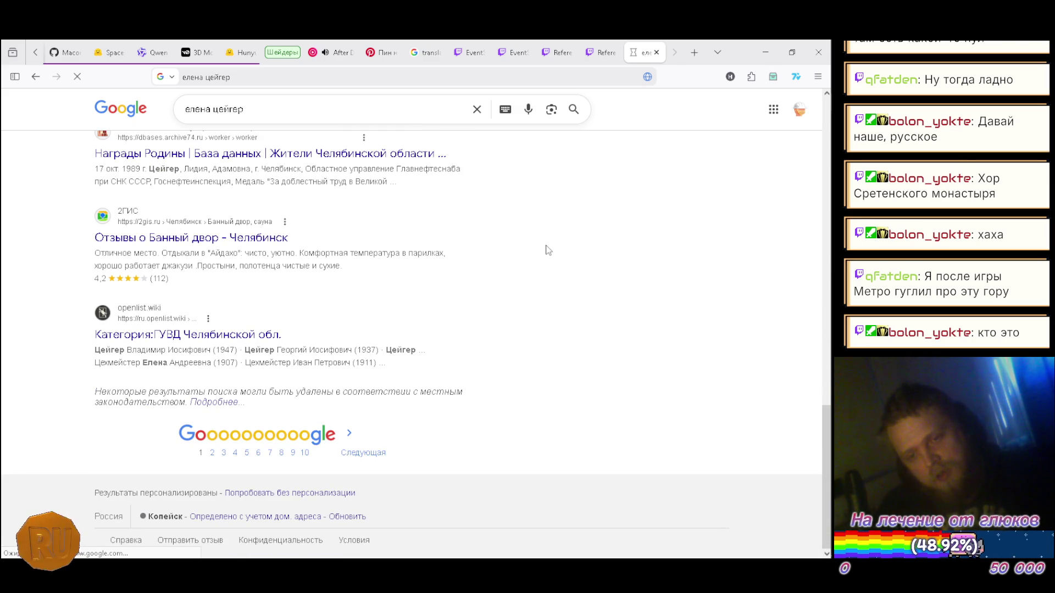
scroll(549, 251, up, 15)
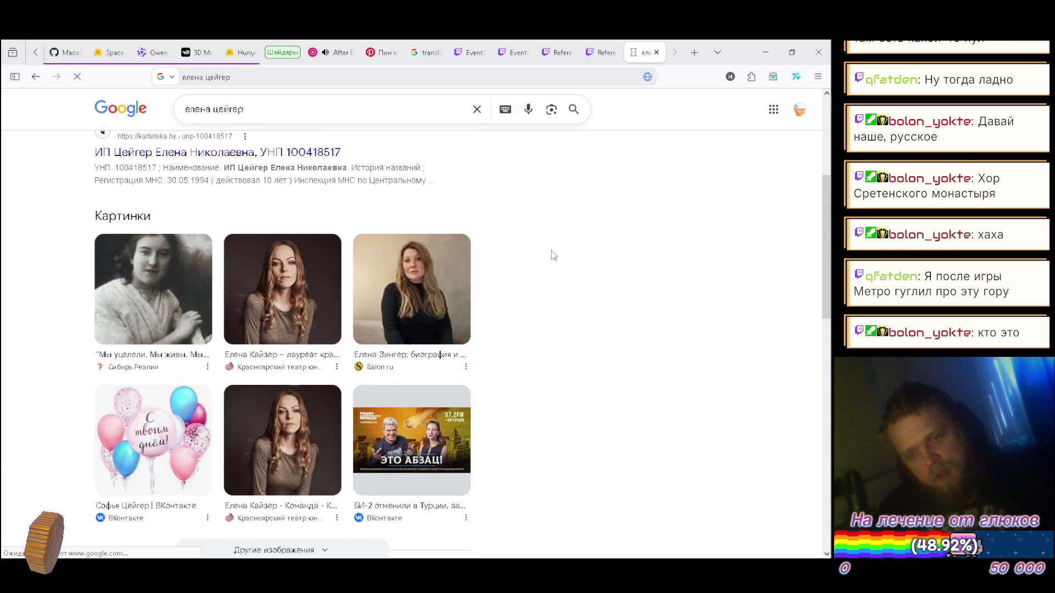
scroll(556, 258, up, 4)
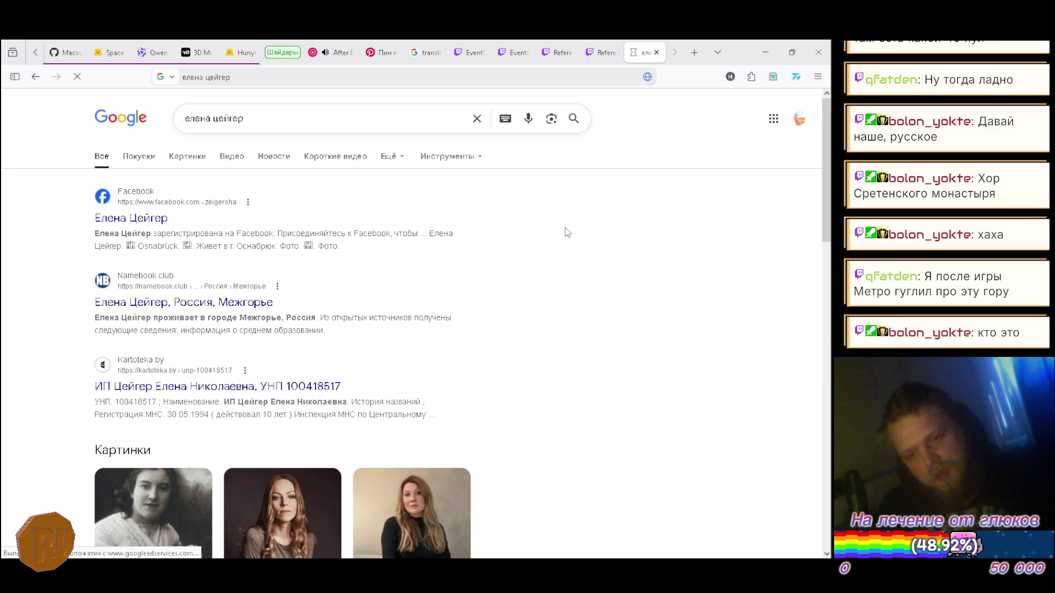
scroll(568, 231, down, 3)
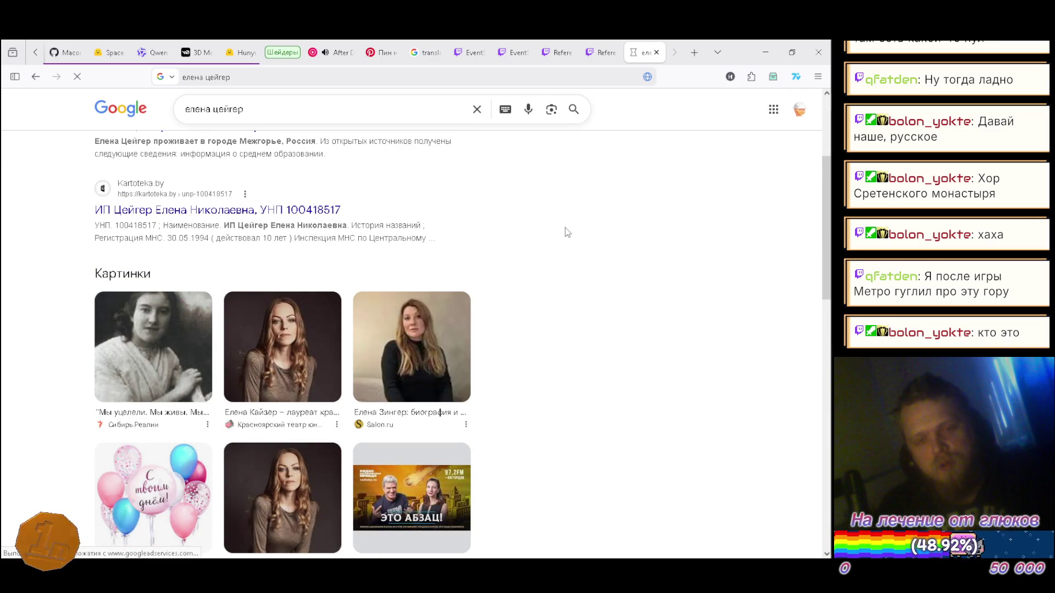
scroll(566, 234, down, 3)
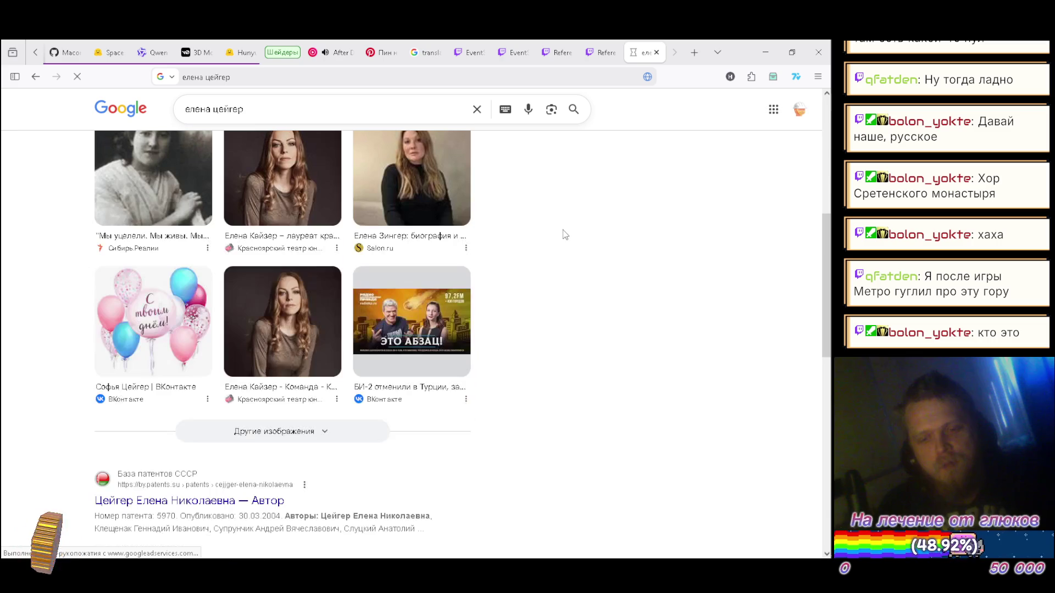
scroll(566, 235, up, 4)
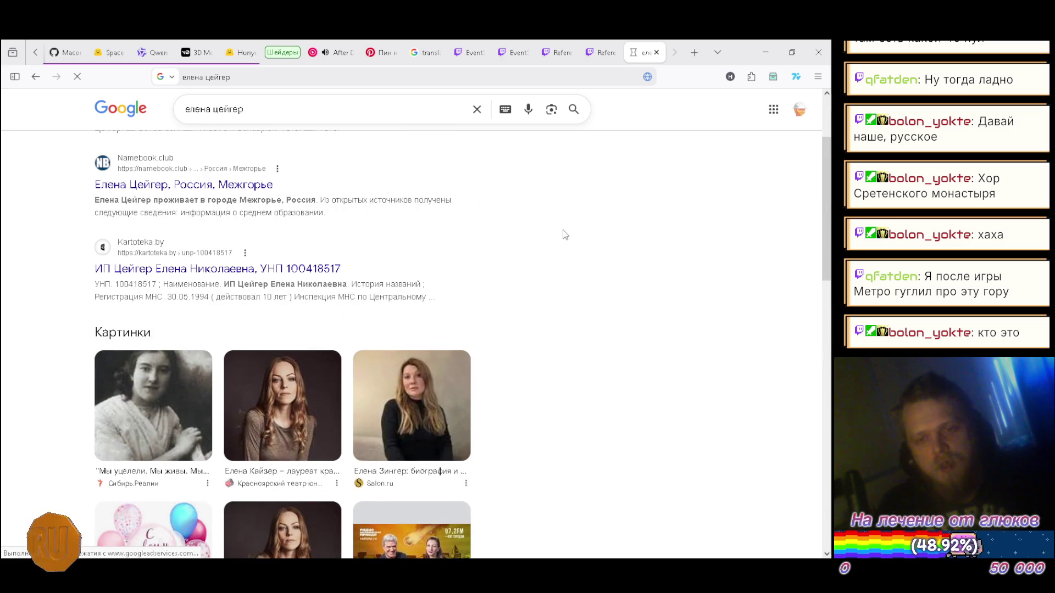
scroll(570, 231, down, 3)
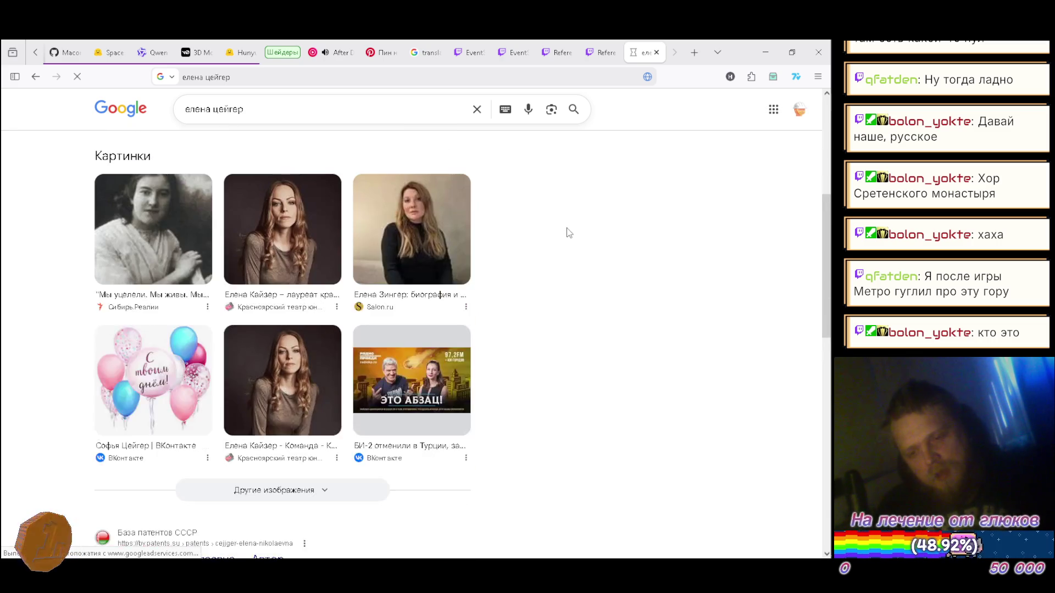
scroll(569, 233, up, 5)
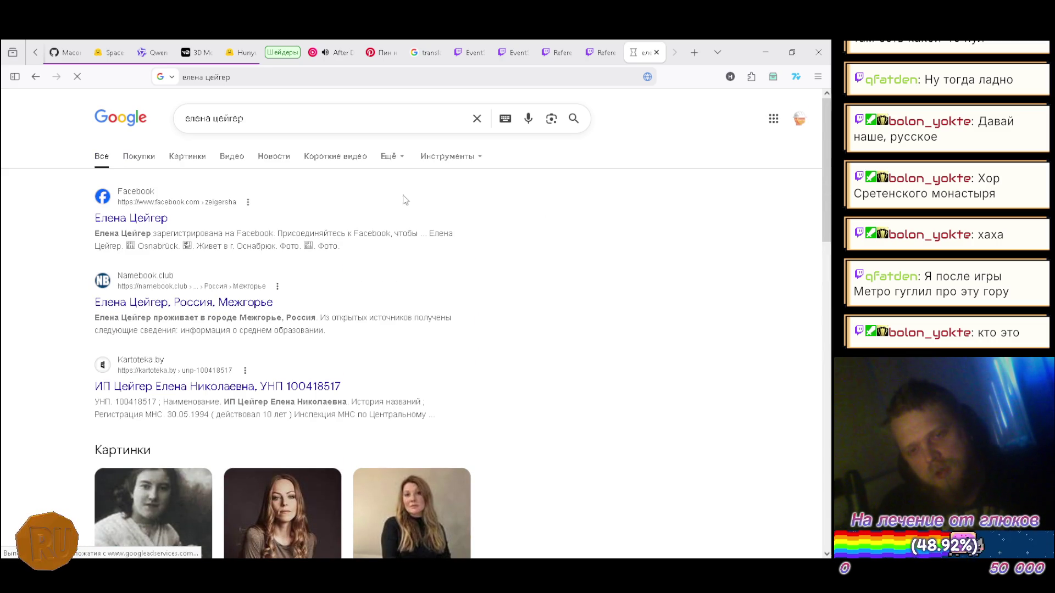
click(656, 52)
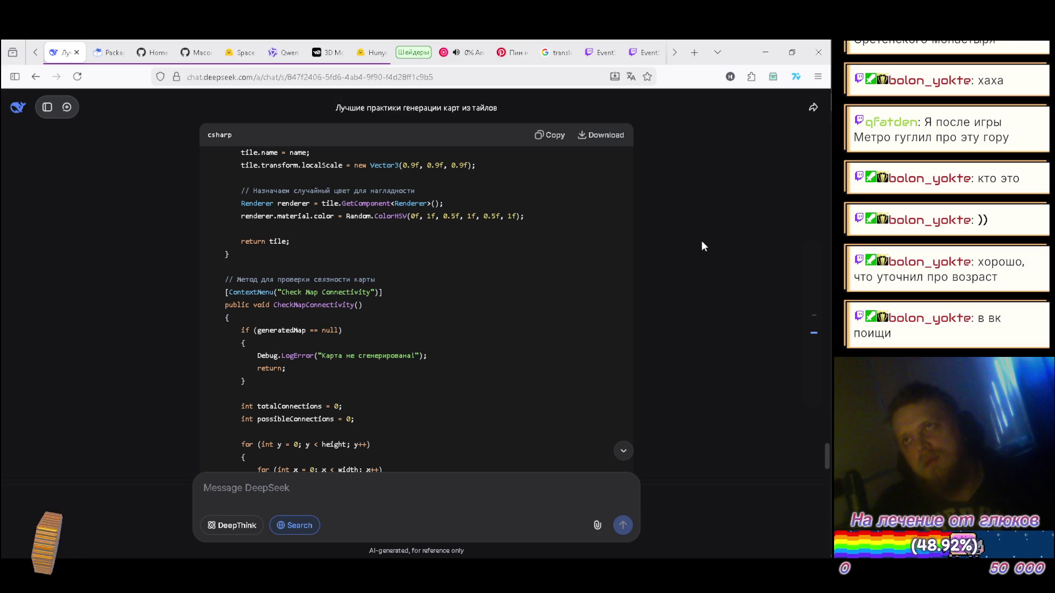
- Scroll down through the CheckMapConnectivity code in the DeepSeek chat
scroll(701, 241, down, 6)
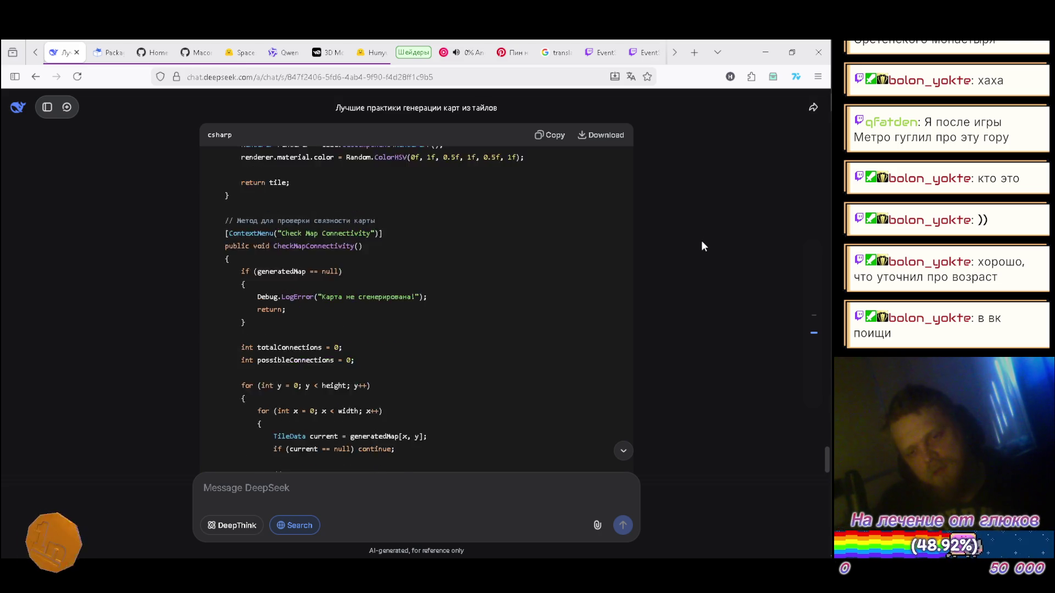
scroll(673, 216, down, 4)
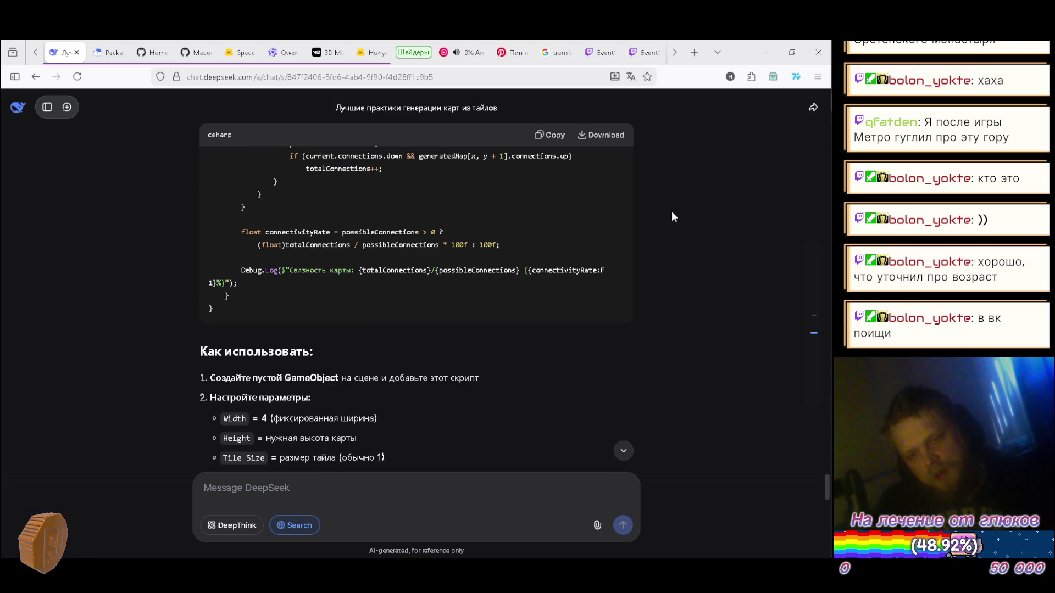
scroll(673, 216, down, 1)
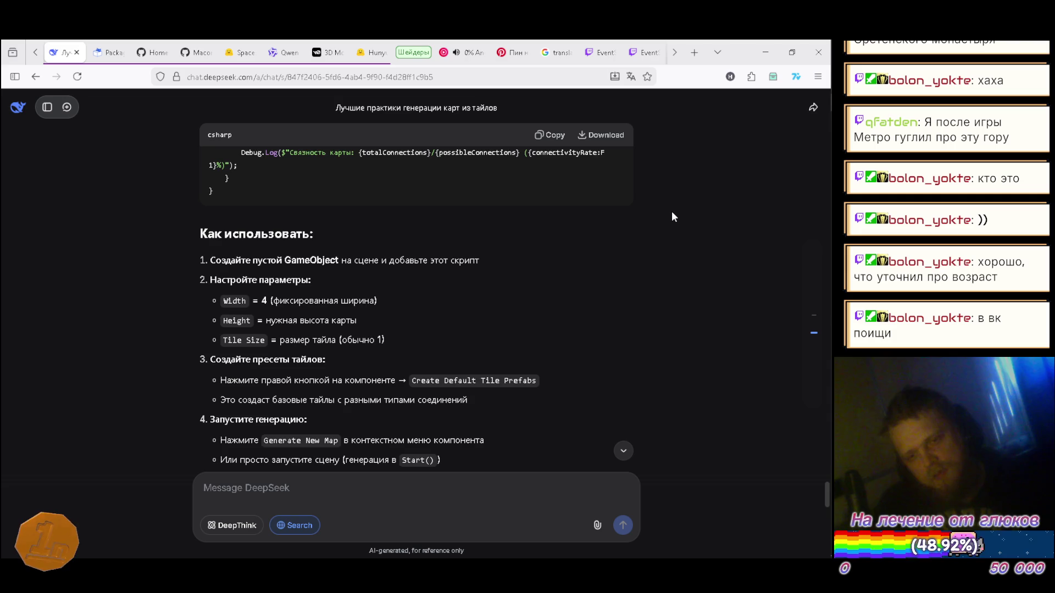
scroll(672, 216, down, 1)
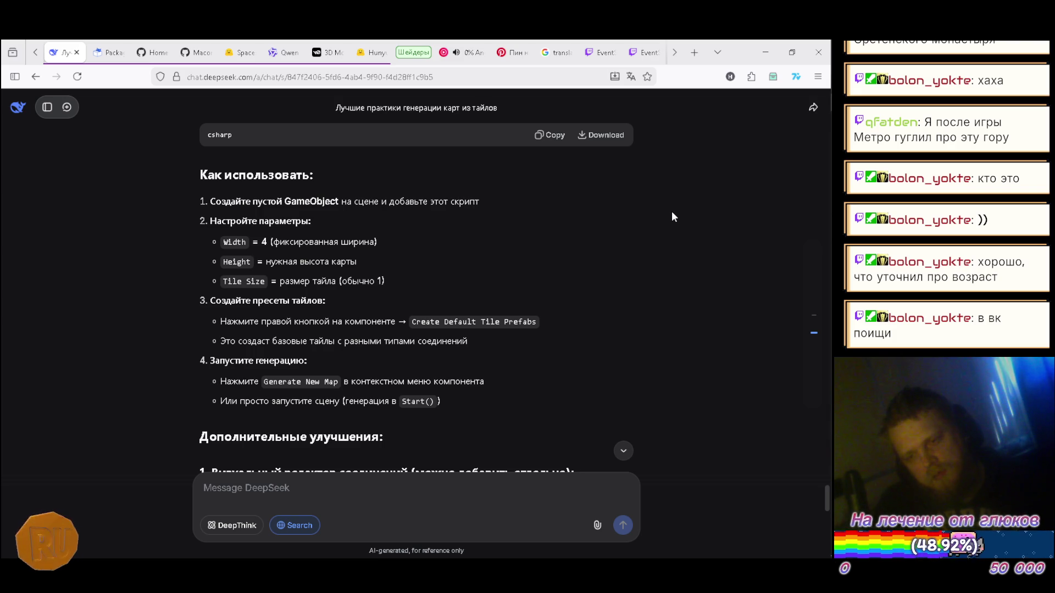
scroll(674, 216, down, 3)
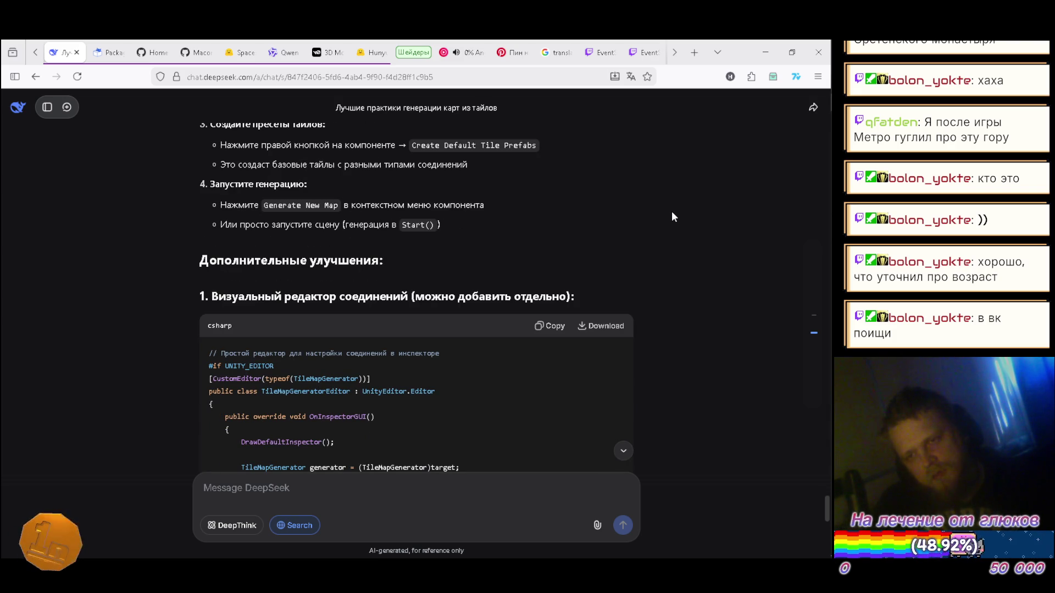
scroll(669, 218, up, 2)
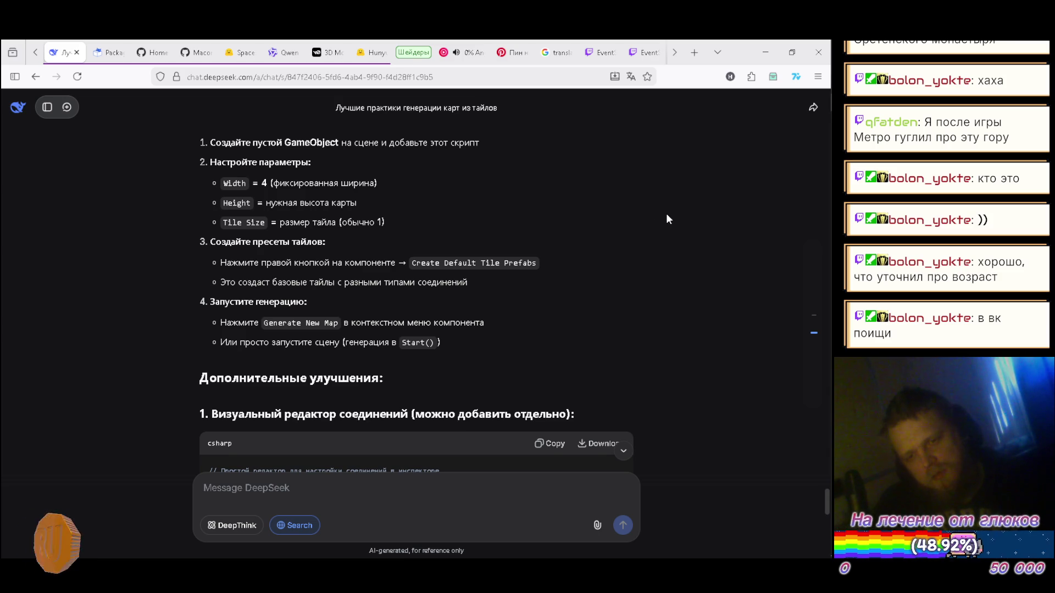
scroll(500, 249, down, 10)
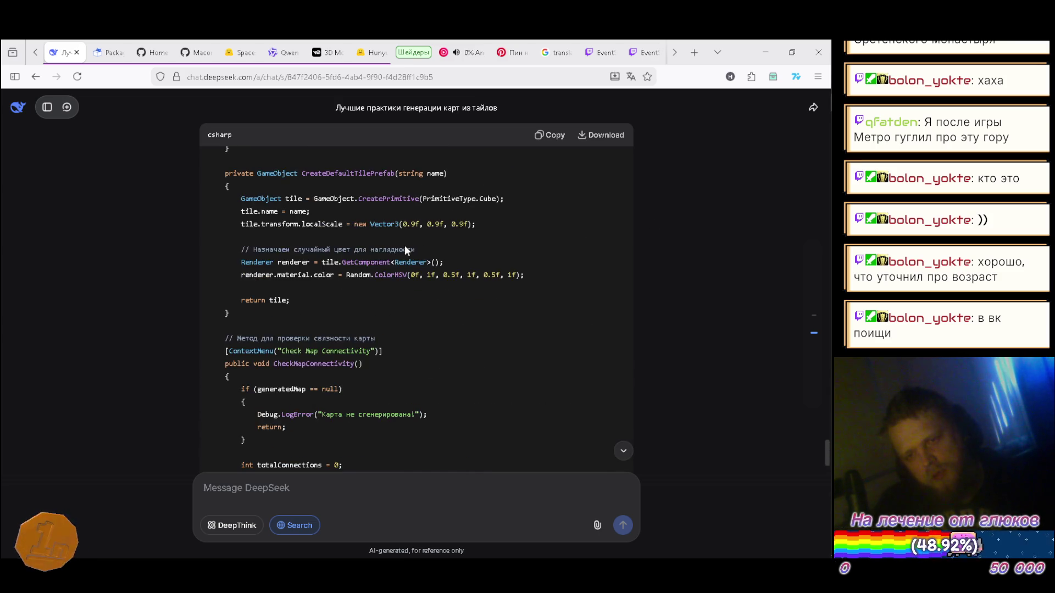
scroll(405, 246, up, 2)
scroll(405, 245, down, 5)
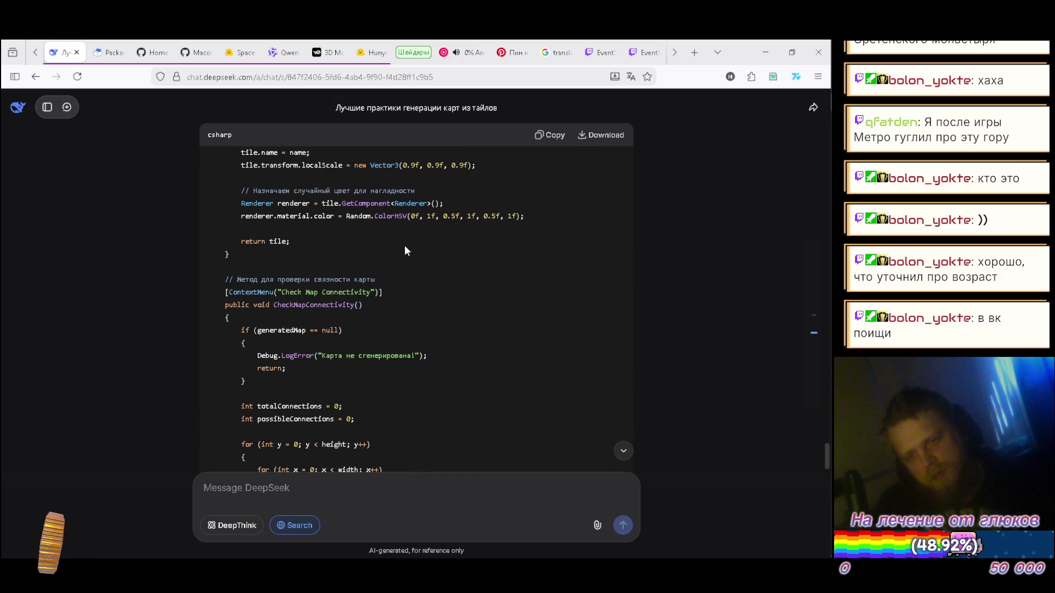
scroll(406, 247, up, 4)
scroll(407, 242, up, 6)
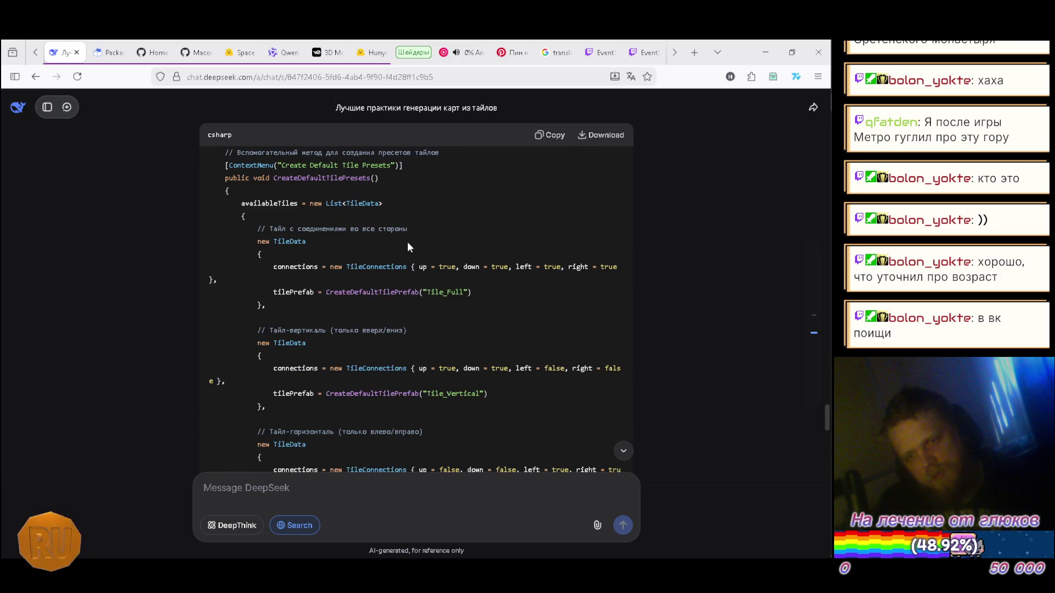
scroll(407, 242, up, 2)
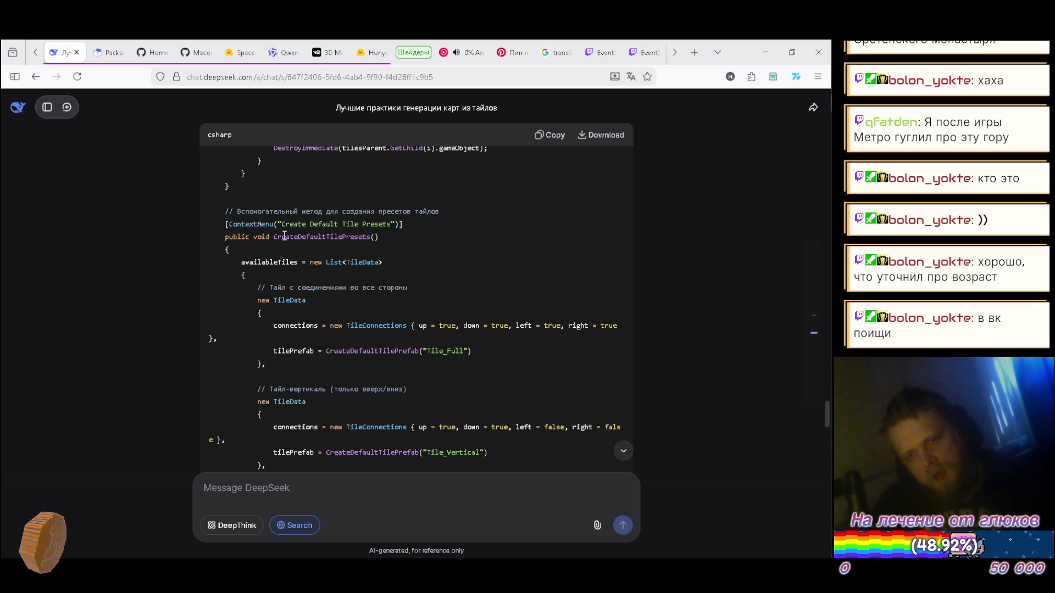
scroll(388, 248, up, 15)
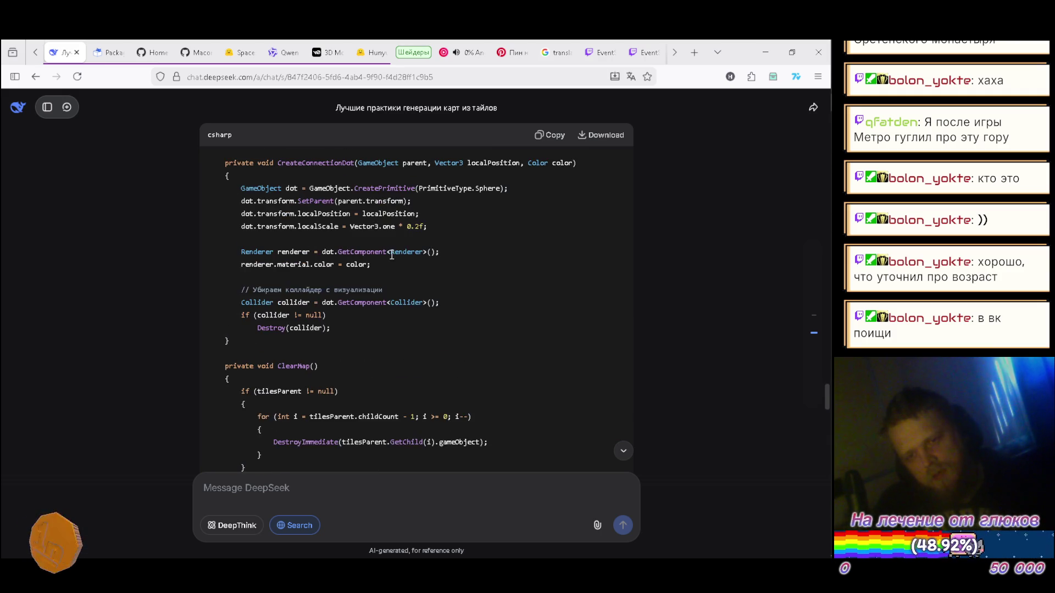
scroll(391, 256, up, 5)
scroll(387, 256, down, 20)
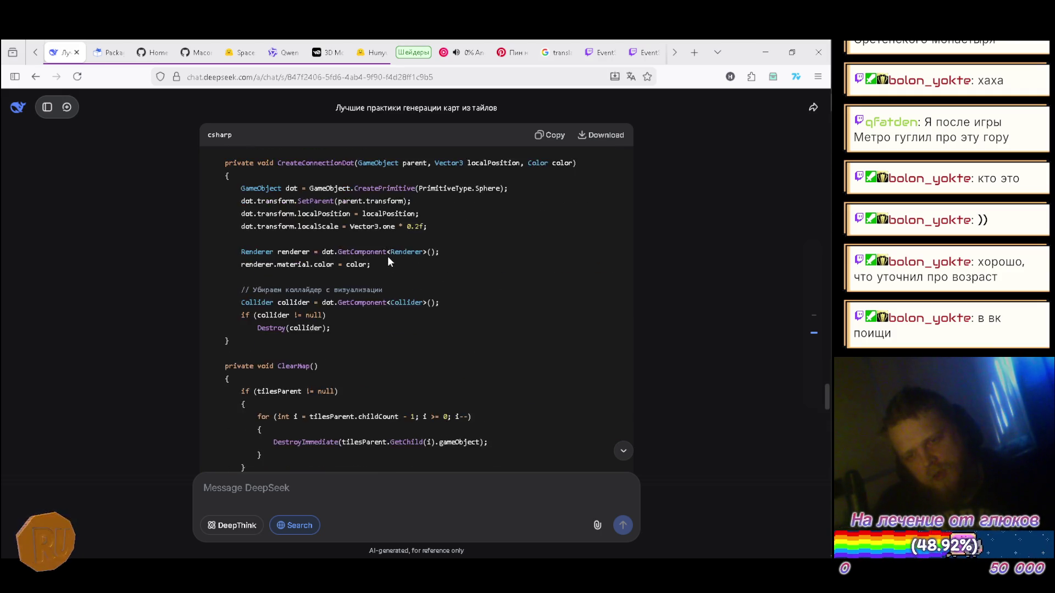
scroll(384, 260, up, 4)
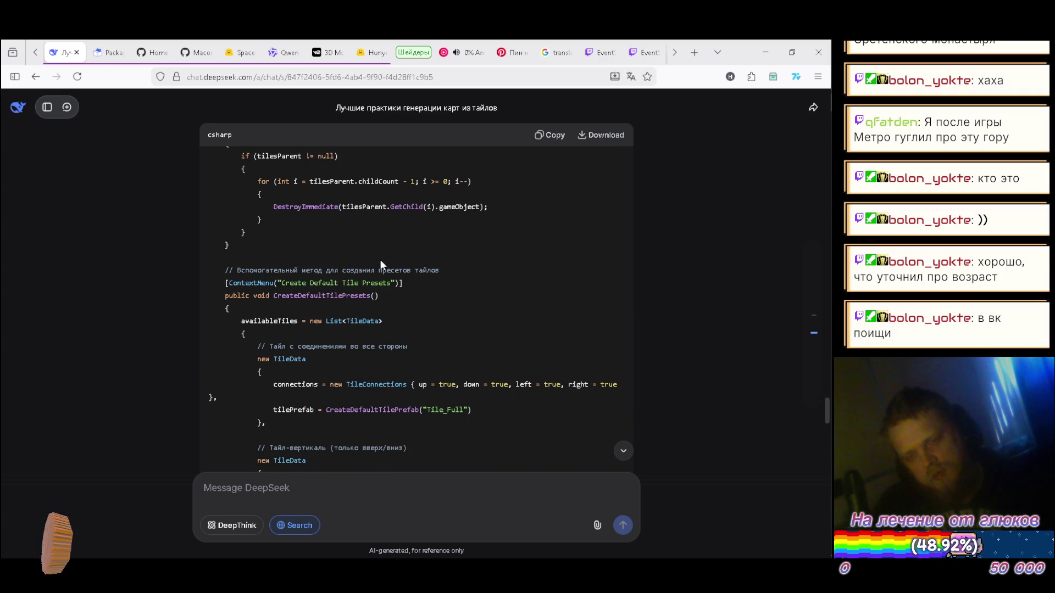
scroll(387, 261, down, 2)
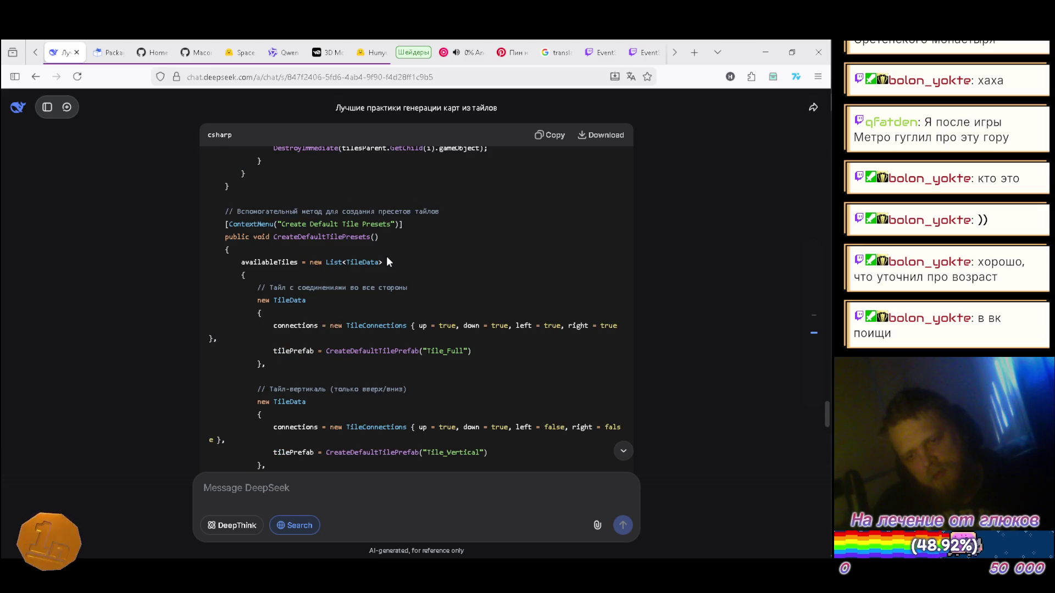
scroll(387, 257, down, 2)
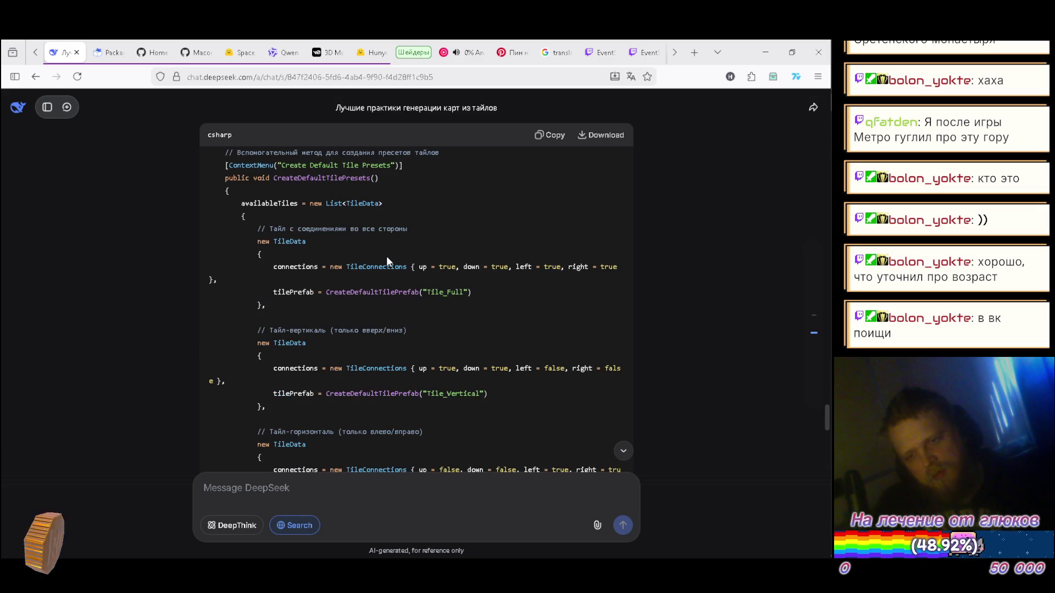
scroll(387, 255, down, 15)
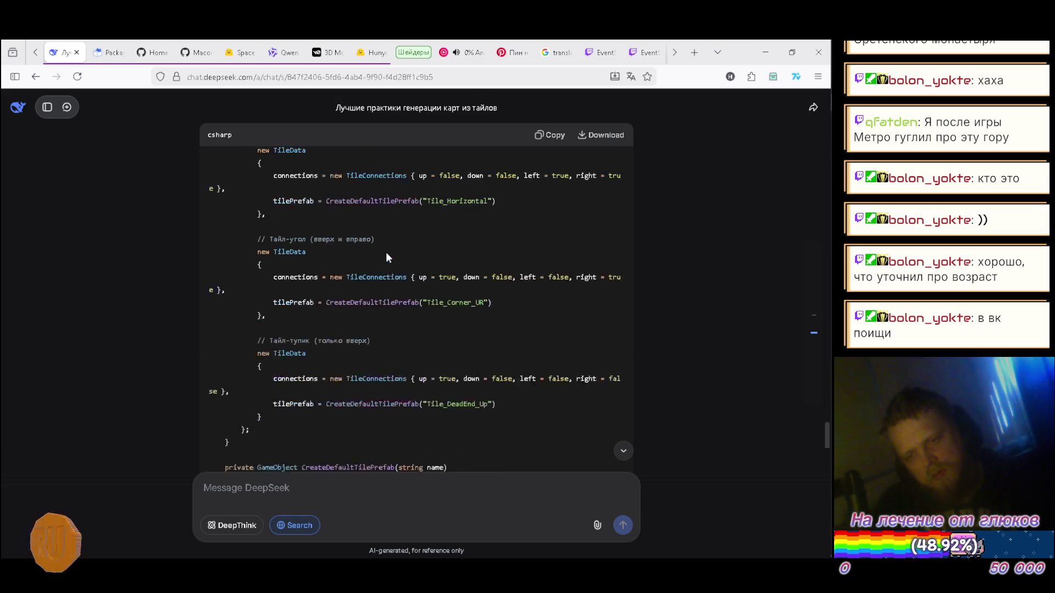
scroll(386, 254, down, 20)
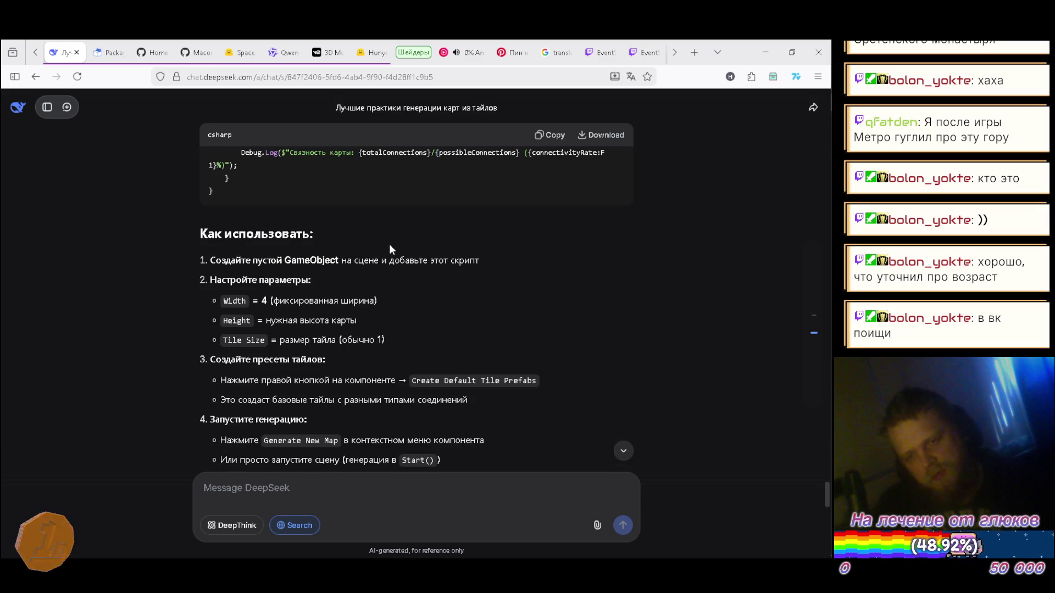
scroll(390, 245, down, 10)
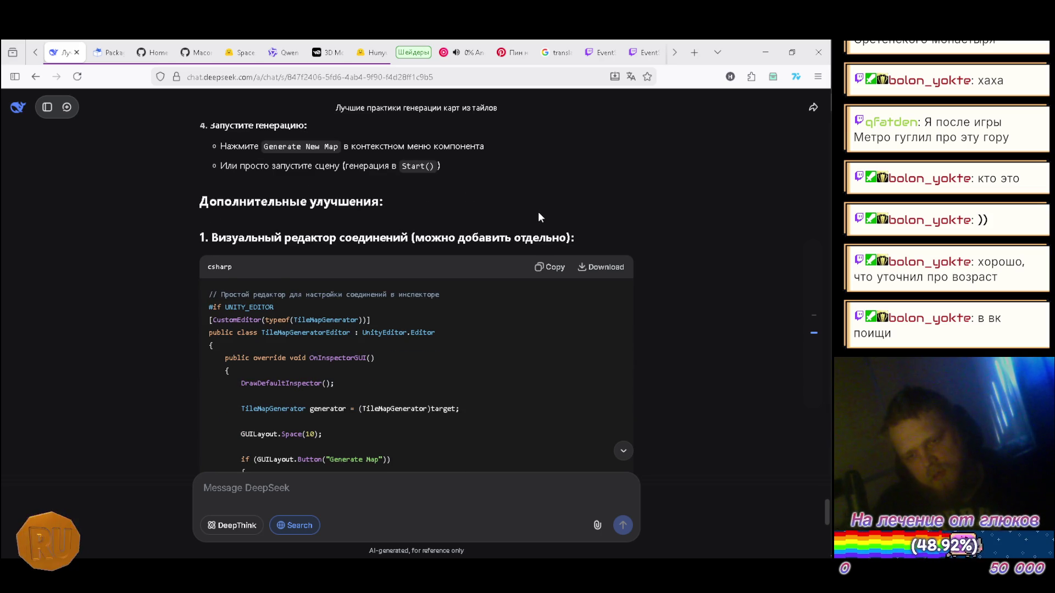
scroll(538, 212, down, 4)
scroll(537, 222, down, 10)
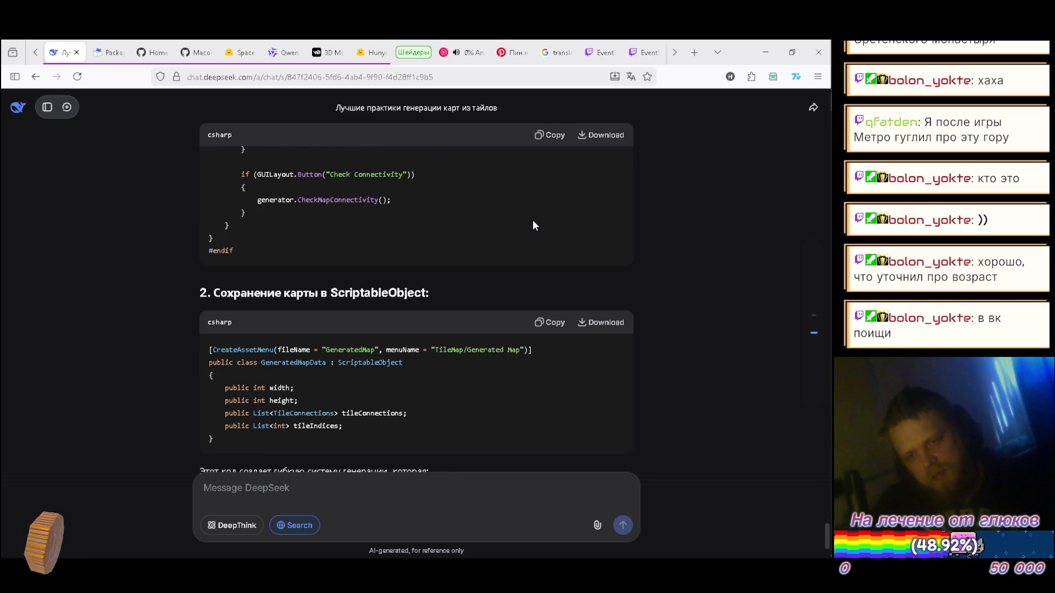
scroll(532, 226, down, 2)
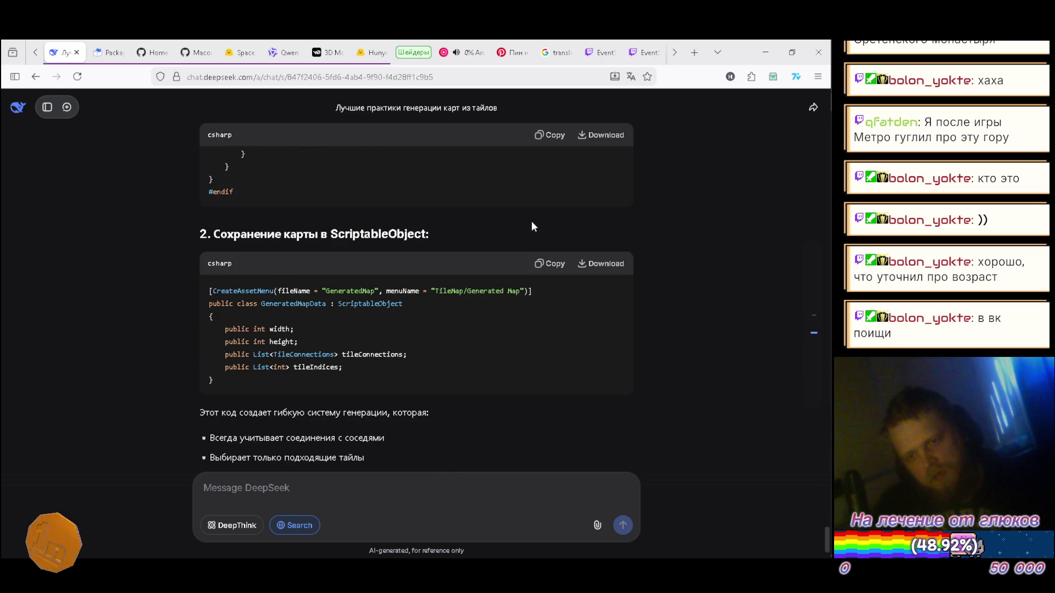
scroll(532, 225, down, 3)
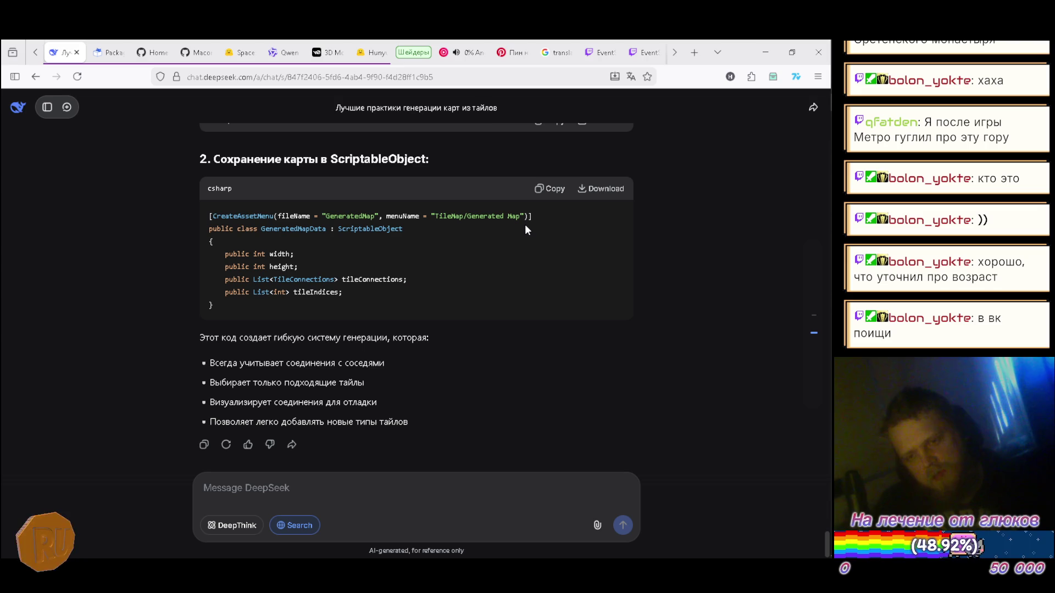
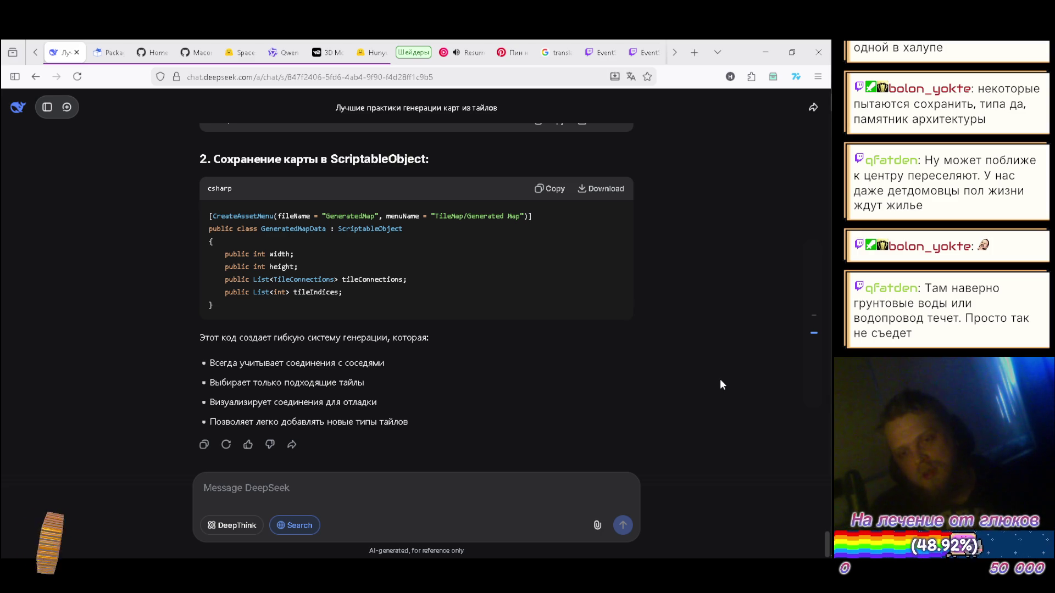
- Open a new browser tab beside the DeepSeek tile-map chat
mouse_move(817, 241)
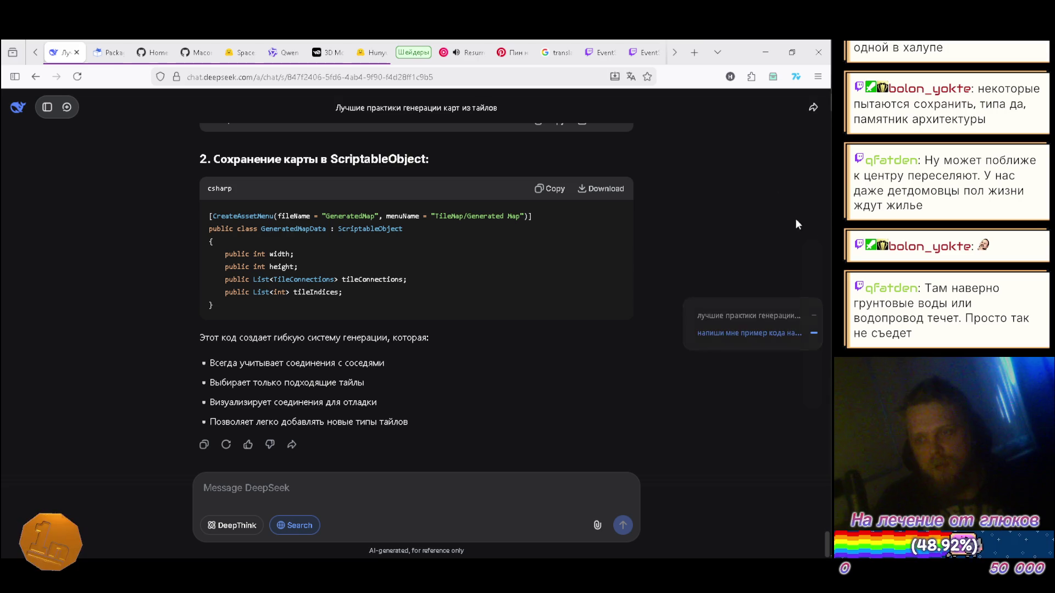
click(695, 52)
- Search Google for 'челябинская область' using the address-bar suggestion
text(челя)
key(Down)
key(Down)
key(Down)
key(Return)
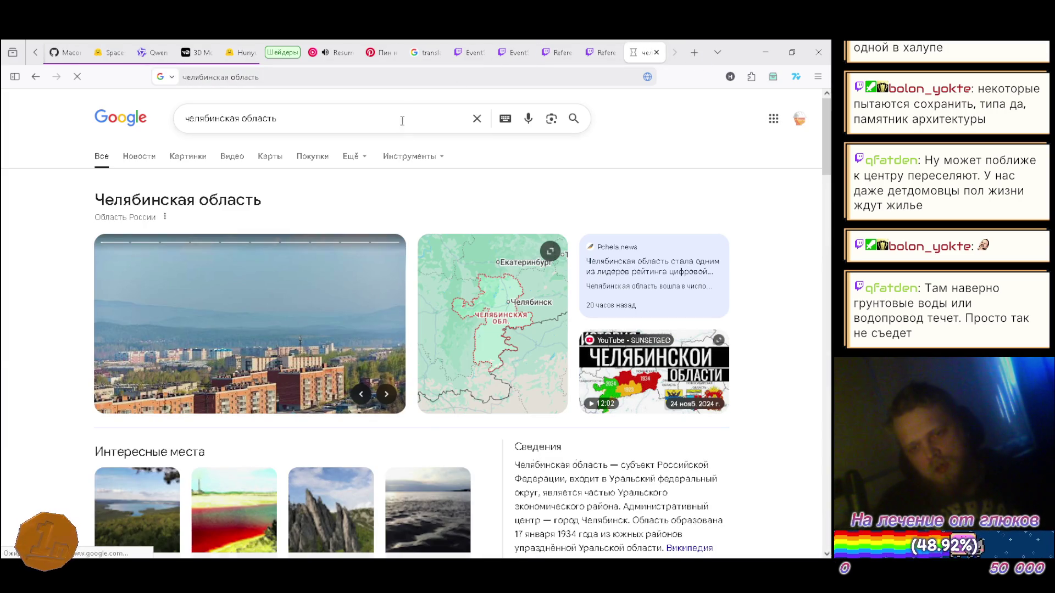
- Enlarge the region map and zoom in on Челябинск and the area south of it
click(498, 299)
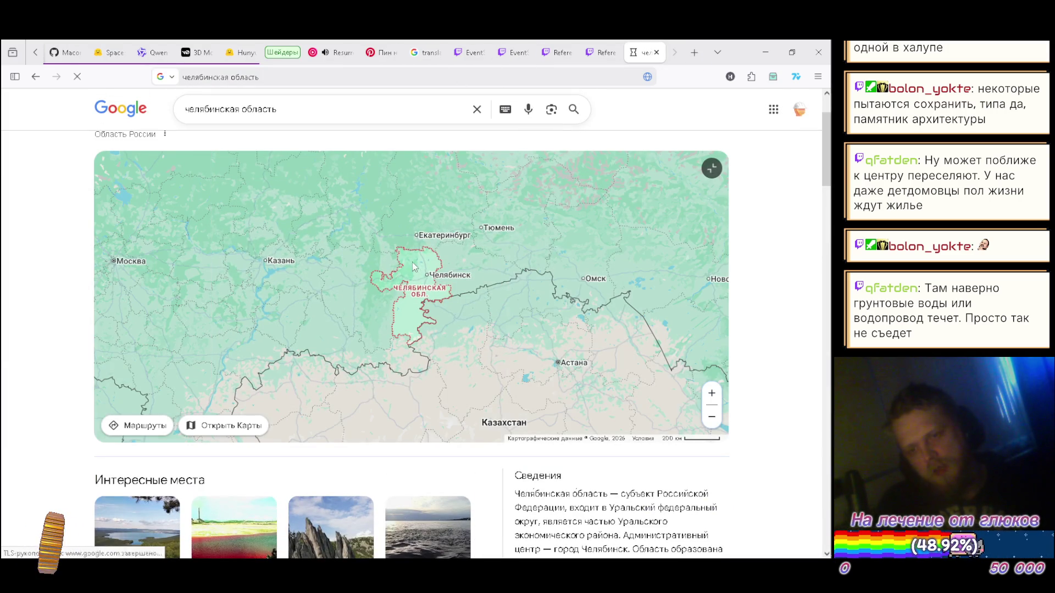
scroll(415, 276, up, 1)
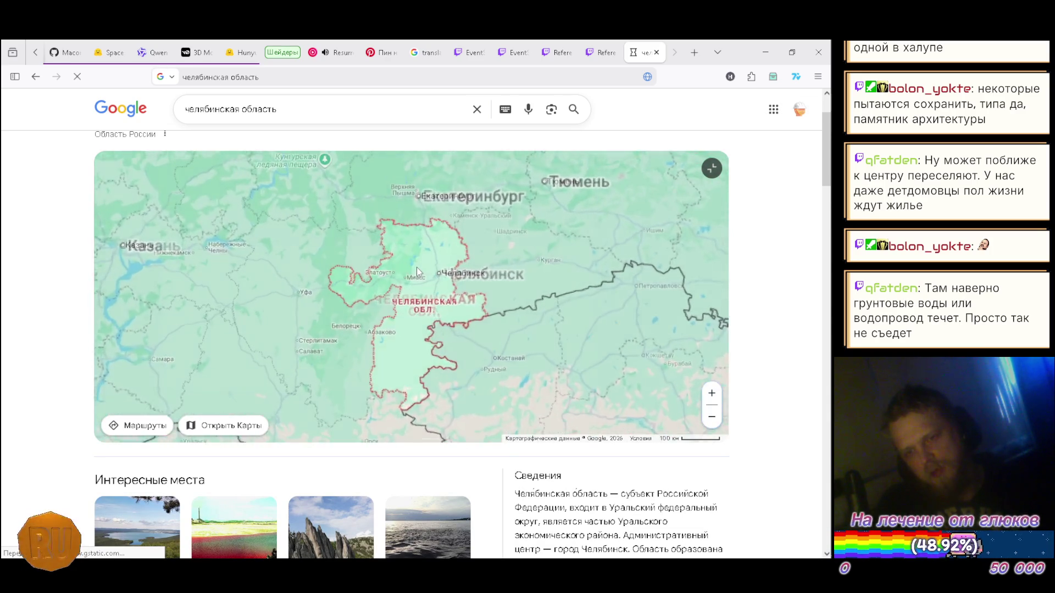
scroll(417, 268, up, 1)
scroll(508, 262, up, 1)
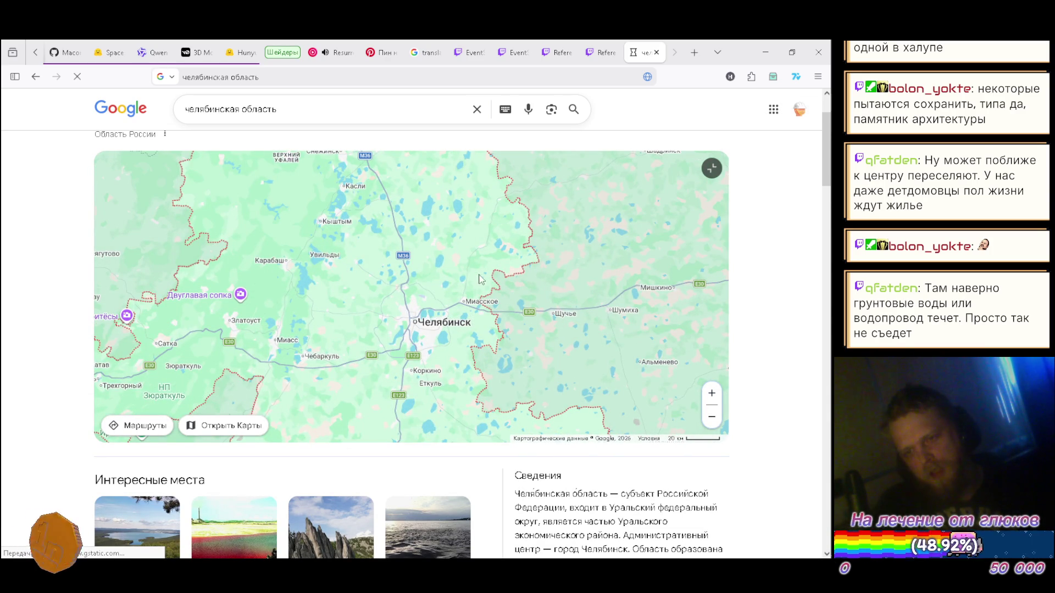
scroll(468, 273, down, 2)
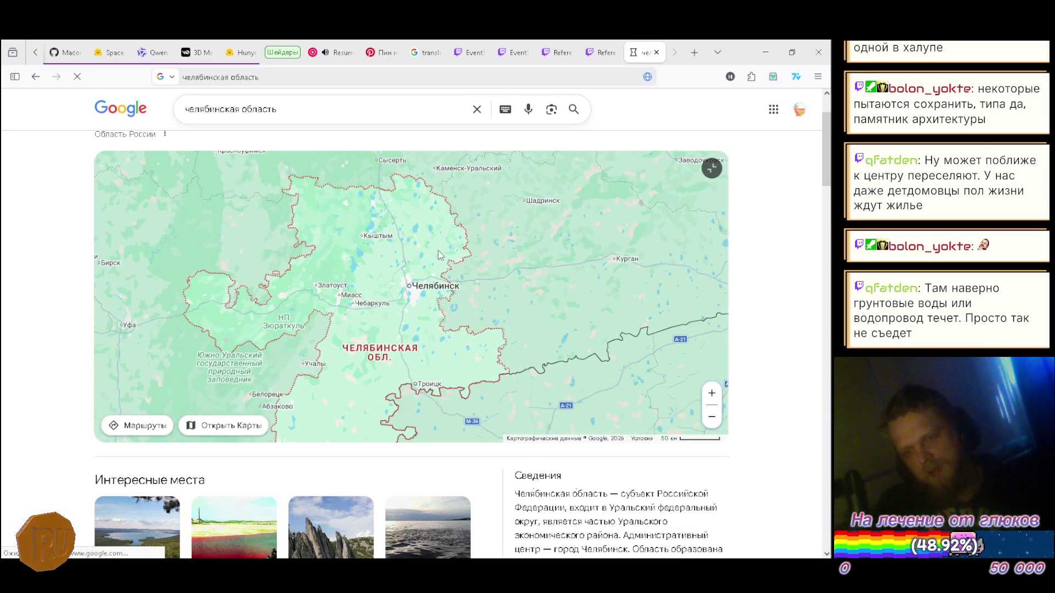
scroll(438, 256, up, 1)
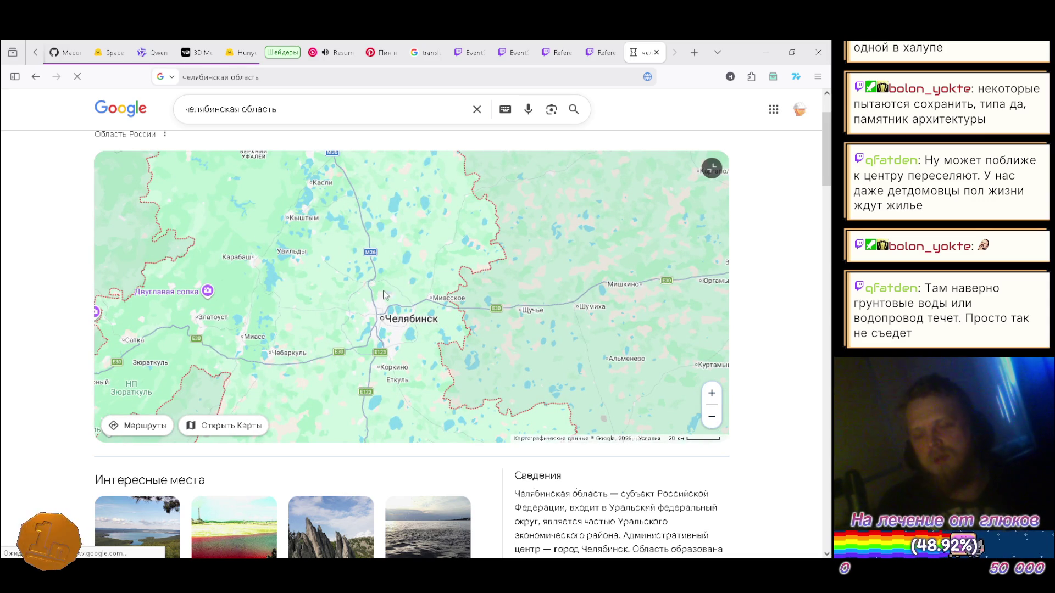
mouse_move(518, 366)
mouse_down()
mouse_move(519, 225)
mouse_move(518, 260)
mouse_move(442, 277)
mouse_move(536, 402)
mouse_move(600, 456)
mouse_move(486, 289)
mouse_move(457, 284)
mouse_move(453, 231)
mouse_move(453, 408)
mouse_move(477, 387)
mouse_move(520, 376)
mouse_move(512, 353)
mouse_up()
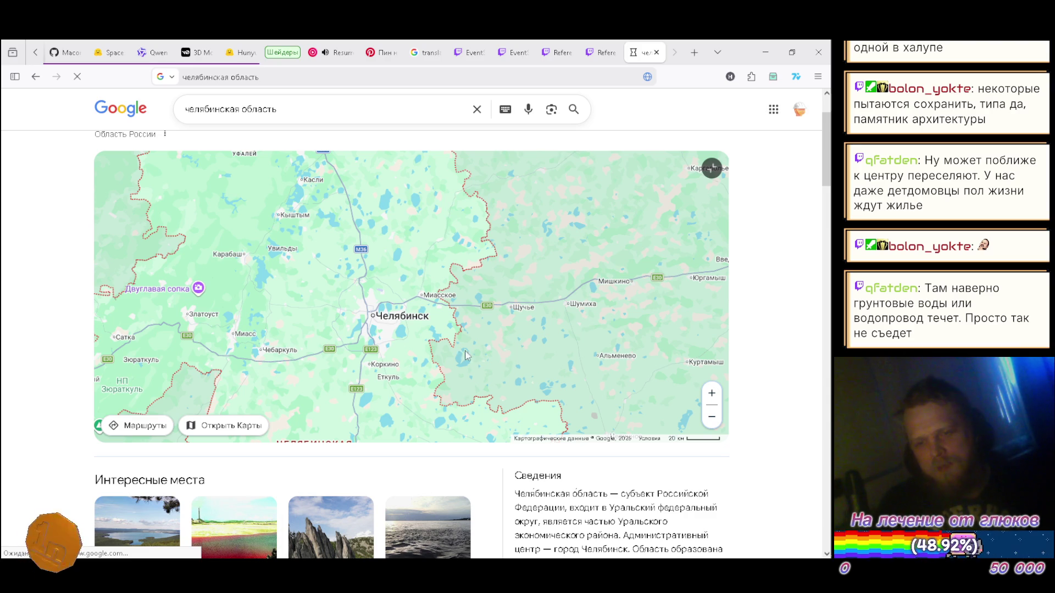
- Zoom into the lakes east of Челябинск and pan to the shallow lake and the land west of it
scroll(373, 313, up, 4)
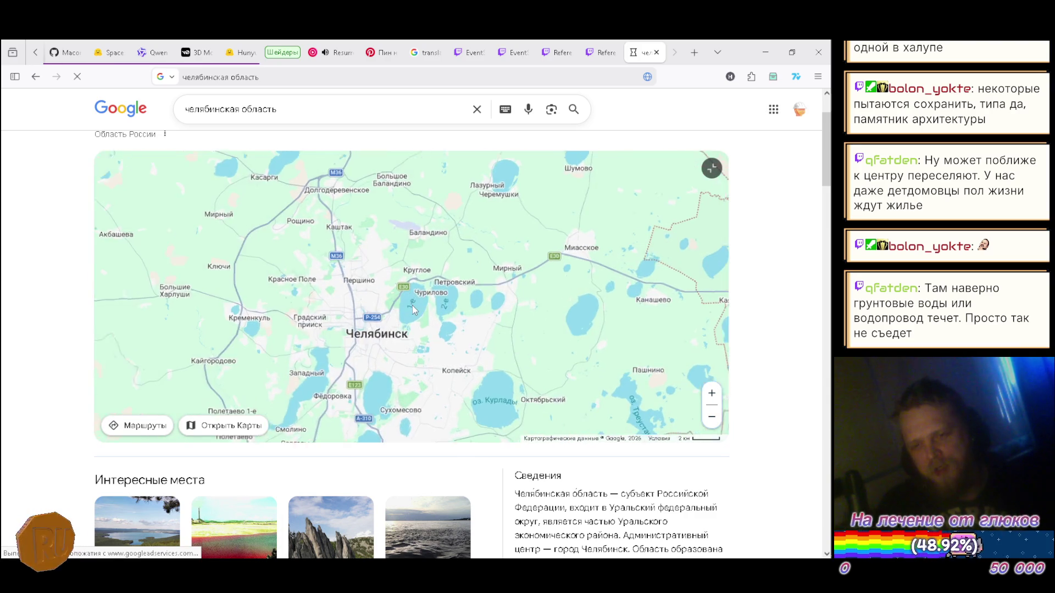
scroll(410, 317, up, 4)
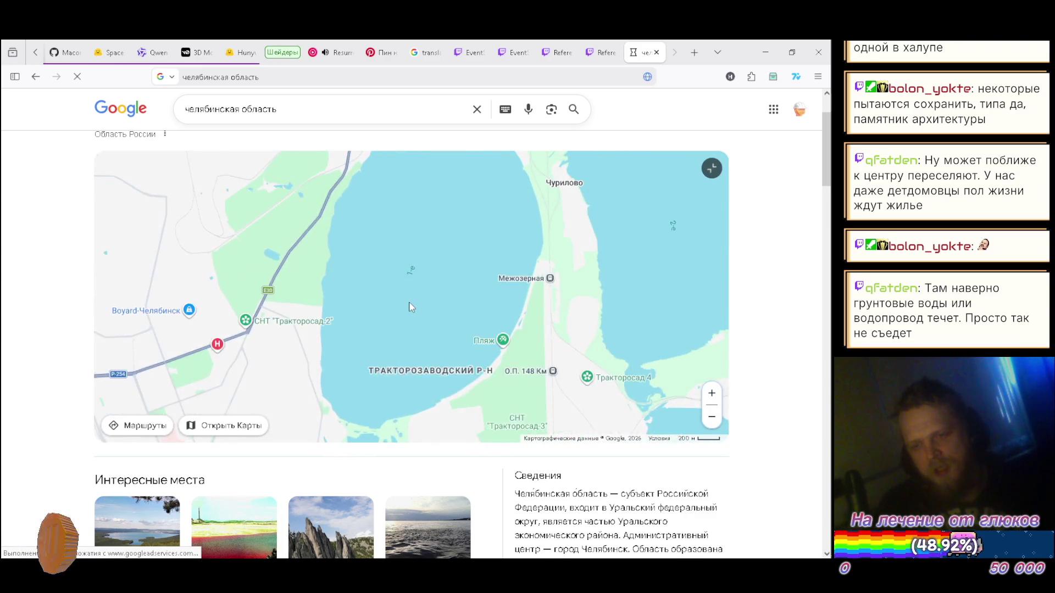
scroll(425, 328, down, 1)
scroll(417, 295, down, 1)
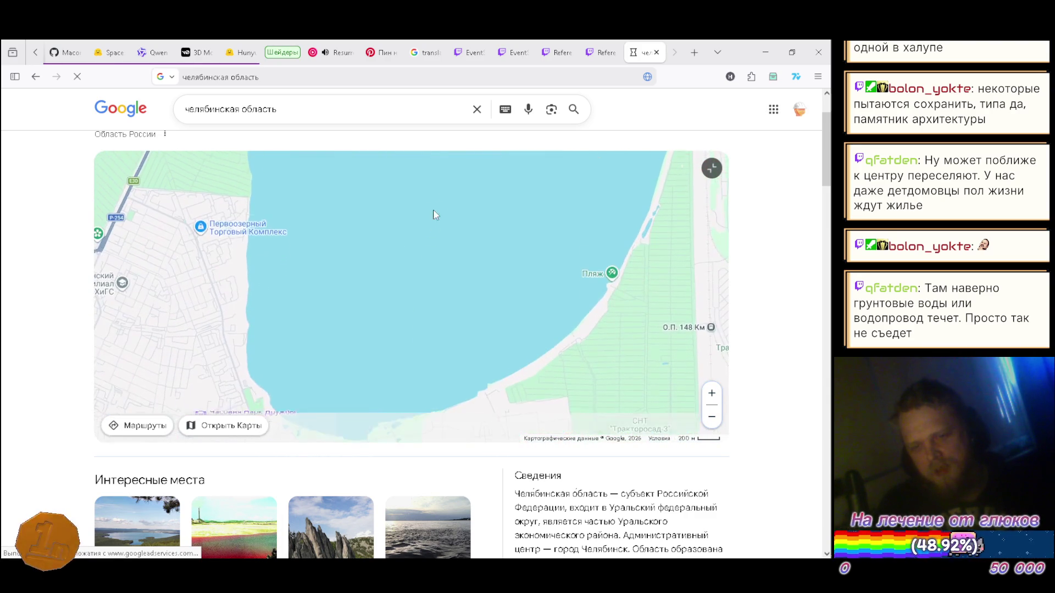
drag(356, 334, 335, 350)
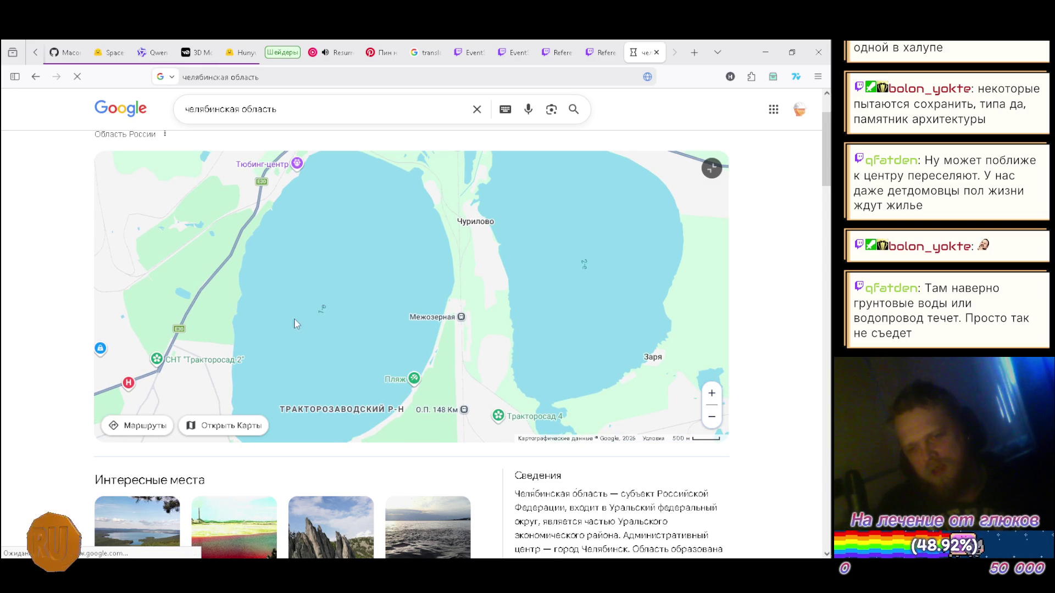
scroll(296, 318, up, 3)
scroll(387, 286, up, 2)
scroll(400, 299, down, 4)
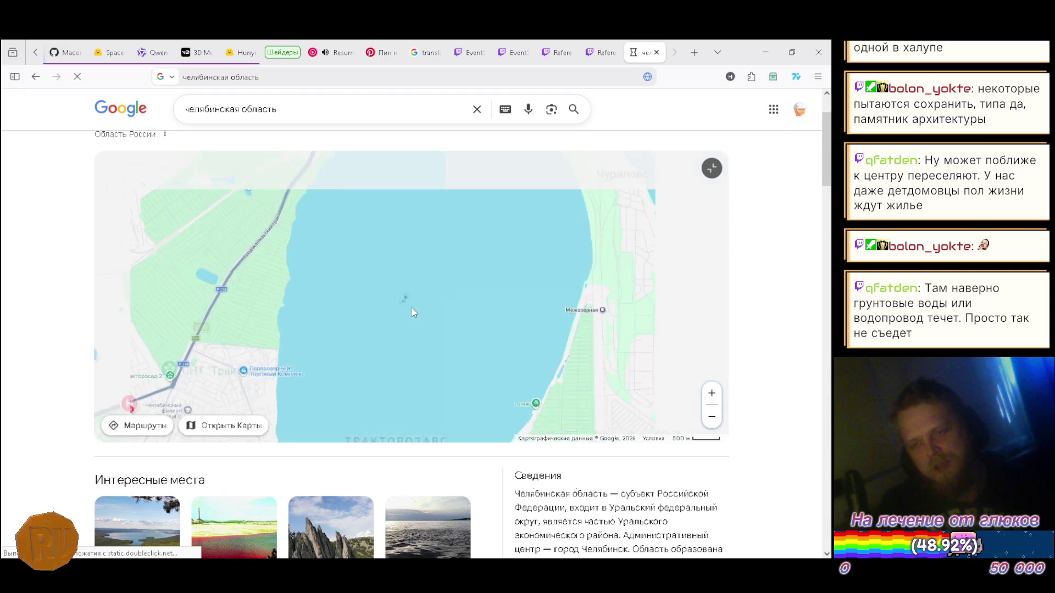
scroll(411, 308, down, 2)
scroll(434, 319, up, 3)
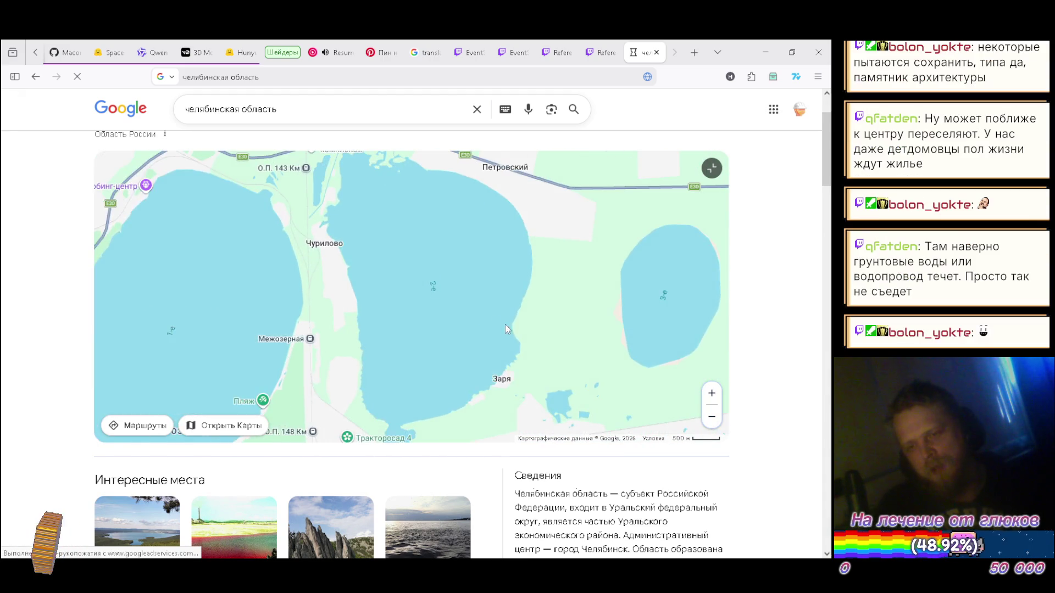
scroll(433, 310, down, 2)
scroll(448, 259, up, 2)
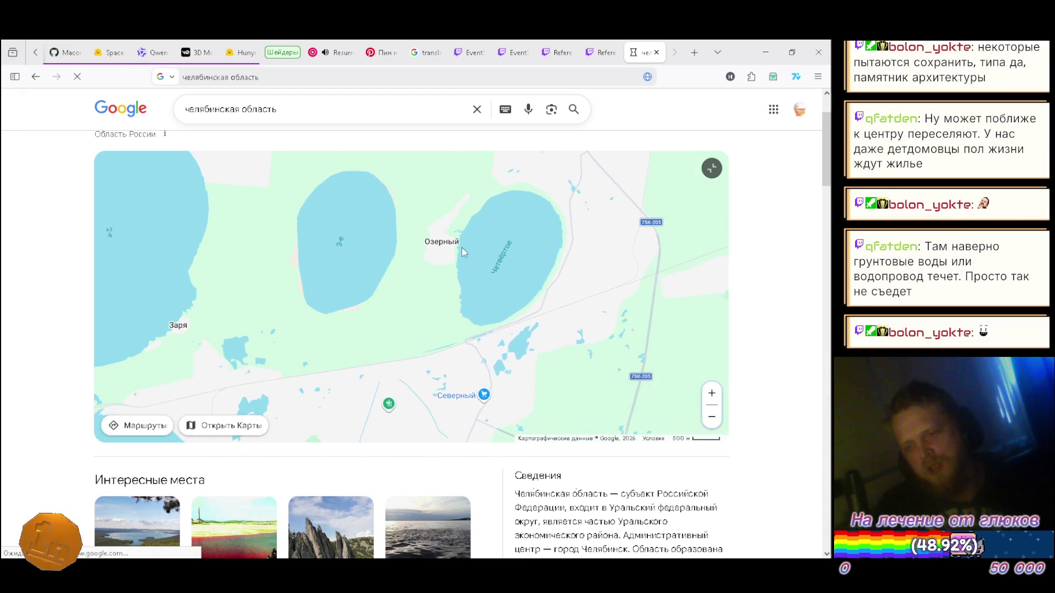
mouse_move(334, 348)
mouse_down()
mouse_move(515, 239)
mouse_move(539, 196)
mouse_up()
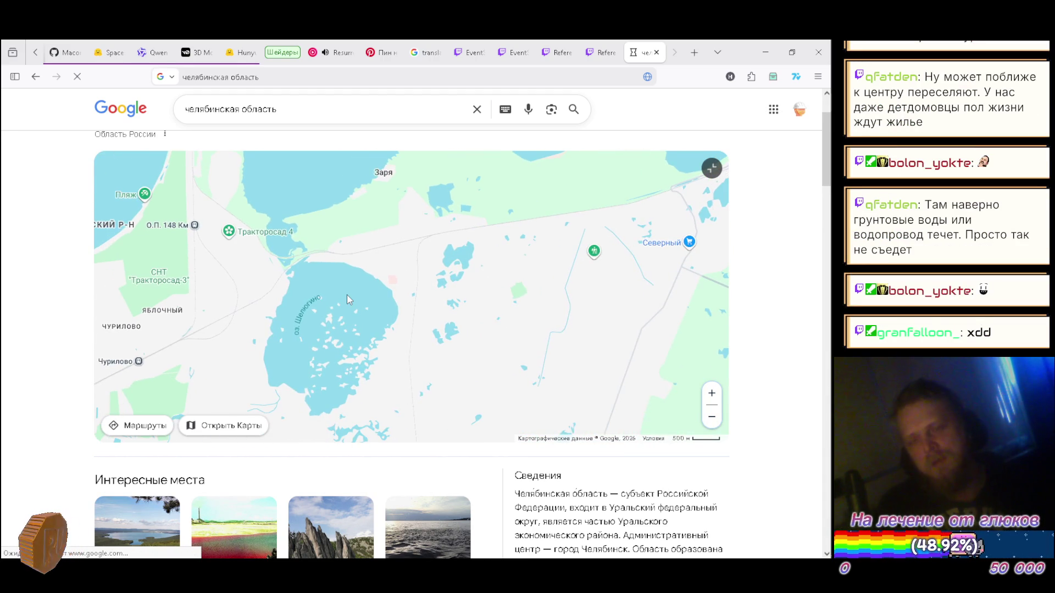
mouse_move(377, 282)
mouse_down()
mouse_move(438, 304)
mouse_move(537, 297)
mouse_up()
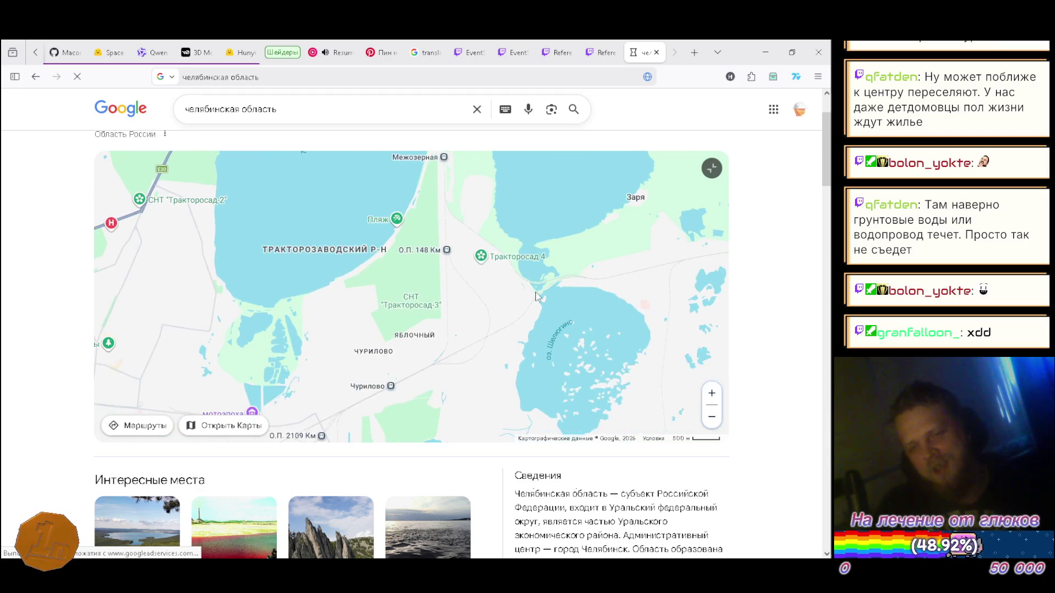
- Zoom back out to the whole Челябинская обл., centred on Челябинск
scroll(538, 297, down, 2)
mouse_move(537, 356)
mouse_down()
mouse_move(505, 314)
mouse_move(418, 326)
mouse_up()
scroll(541, 323, down, 3)
scroll(466, 332, down, 3)
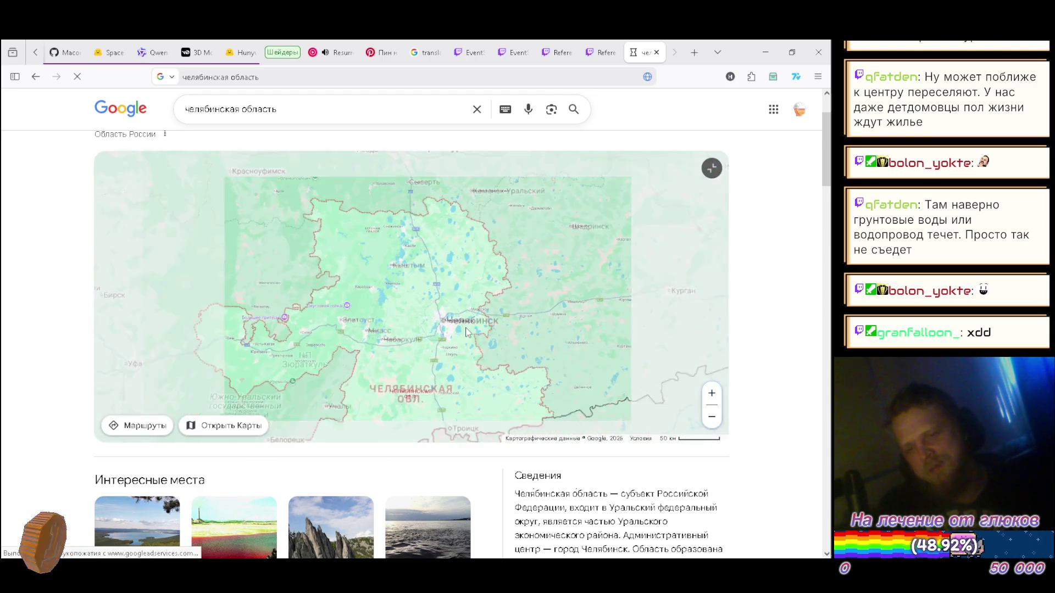
drag(477, 379, 437, 347)
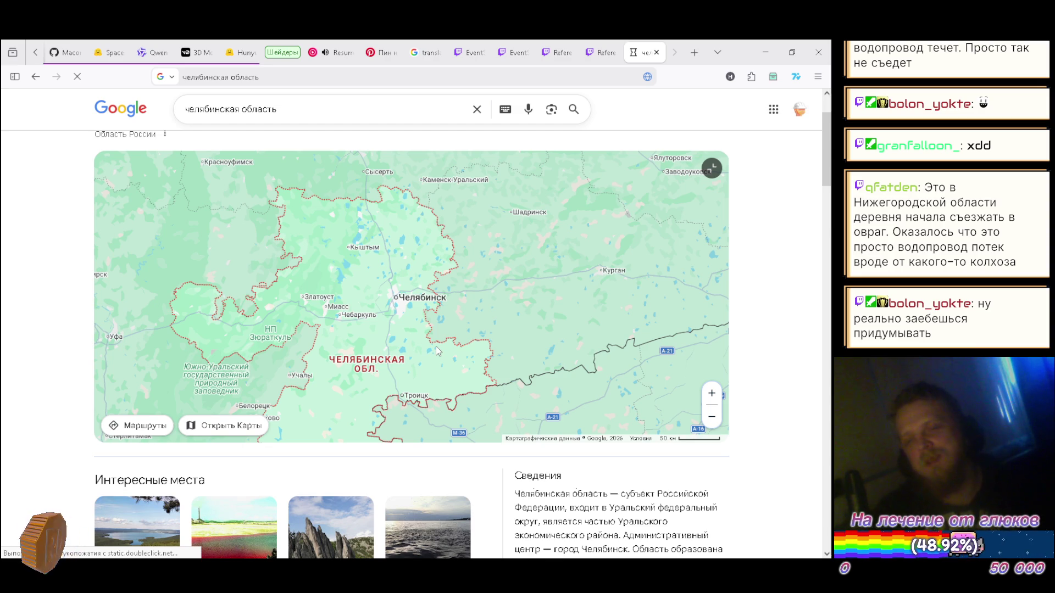
- Zoom in past Копейск onto the lakes north-east of Челябинск
double_click(379, 316)
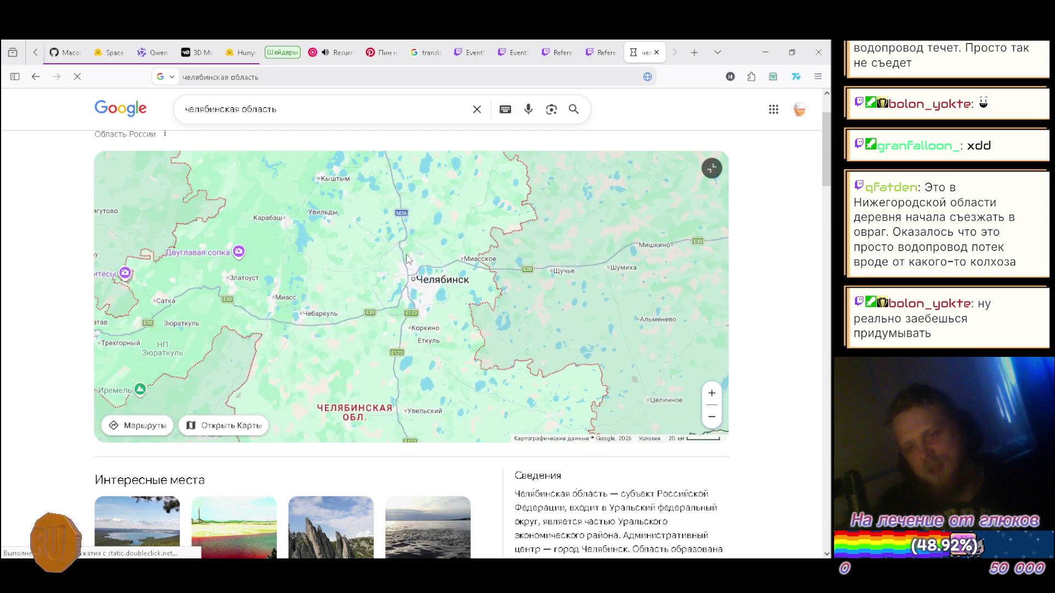
drag(402, 266, 376, 240)
double_click(334, 279)
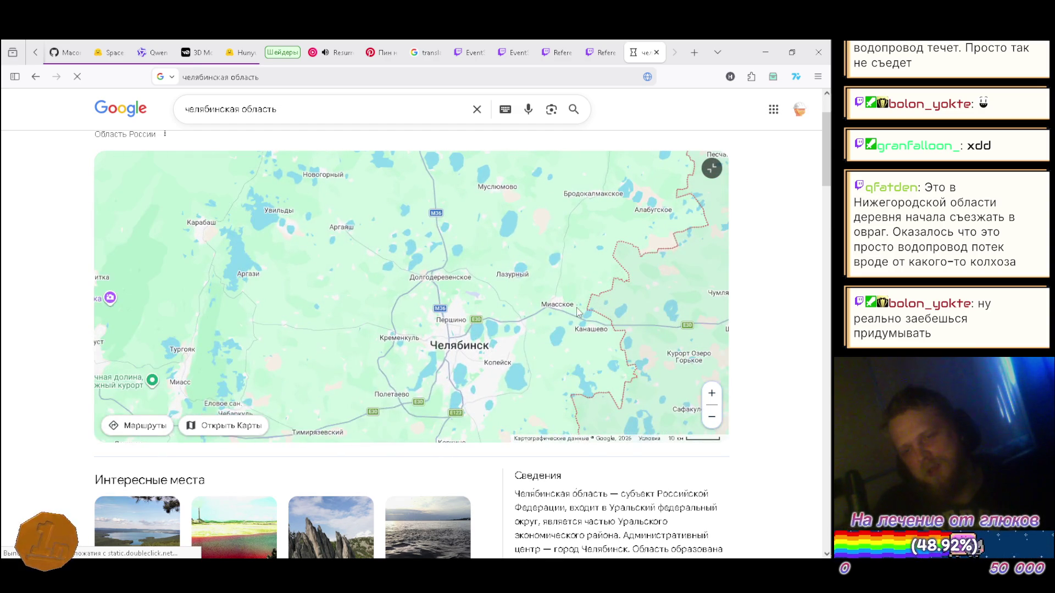
drag(555, 340, 524, 326)
double_click(471, 342)
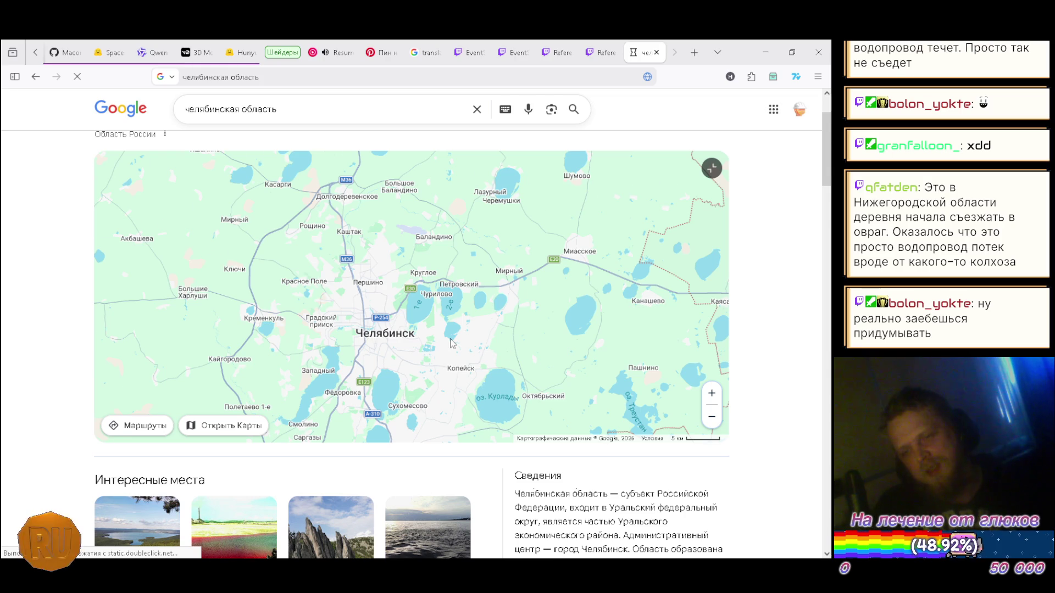
double_click(451, 343)
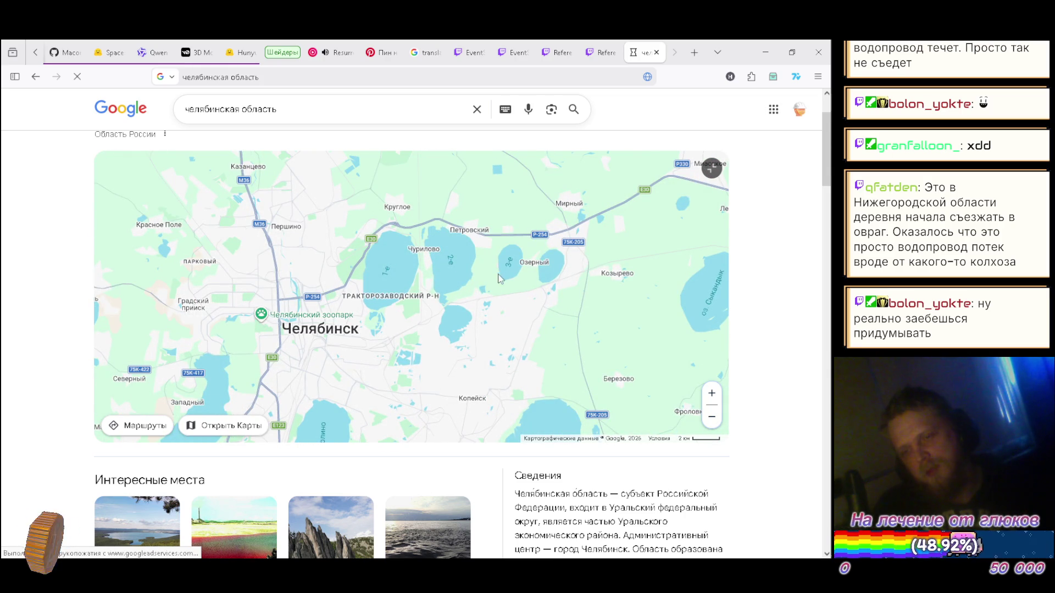
mouse_move(630, 330)
mouse_down()
mouse_move(560, 322)
mouse_move(527, 195)
mouse_move(621, 269)
mouse_move(470, 278)
mouse_up()
double_click(470, 278)
drag(370, 241, 469, 262)
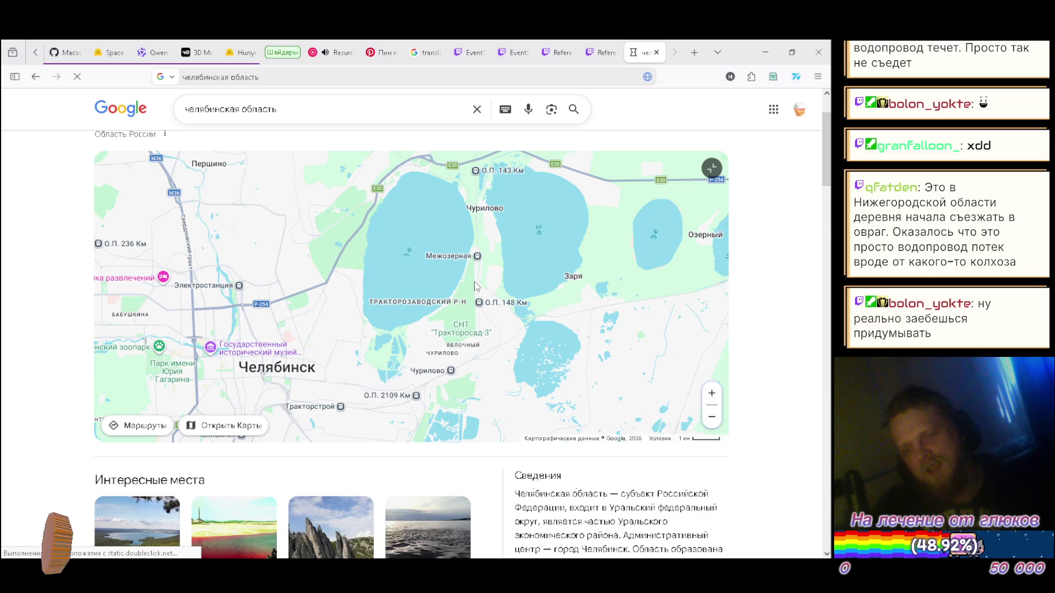
drag(644, 357, 582, 352)
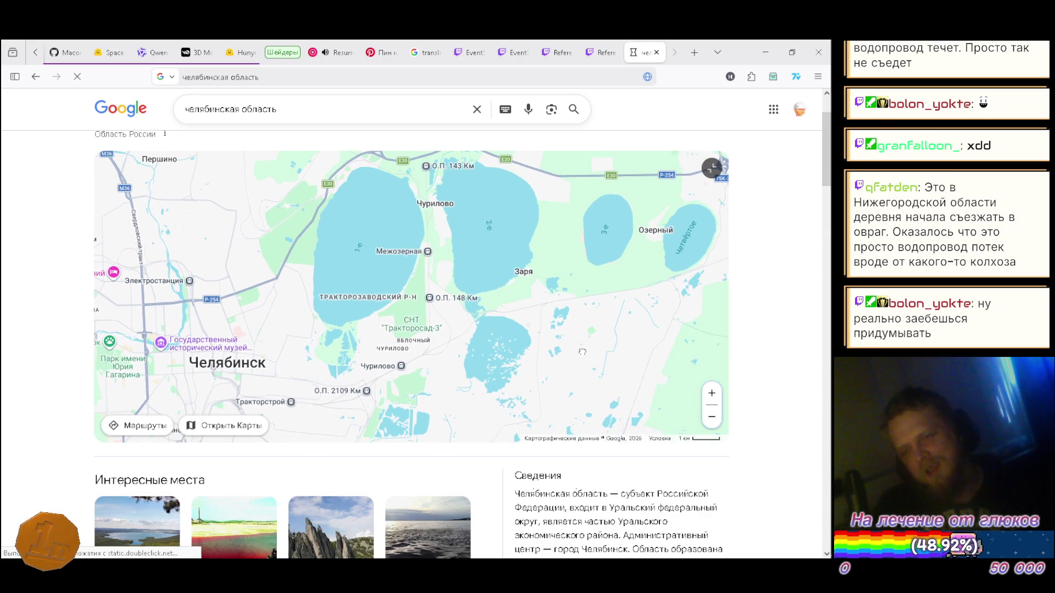
- Pull back slightly and pan south toward Синеглазово and Коркино
scroll(563, 352, down, 2)
mouse_move(535, 241)
mouse_down()
mouse_move(476, 189)
mouse_move(479, 216)
mouse_move(484, 137)
mouse_up()
mouse_move(487, 297)
mouse_down()
mouse_move(490, 217)
mouse_move(421, 194)
mouse_move(434, 191)
mouse_move(384, 198)
mouse_move(573, 177)
mouse_up()
- Zoom and pan in on the Коркинский разрез pit and the Роза streets beside it
drag(426, 289, 503, 267)
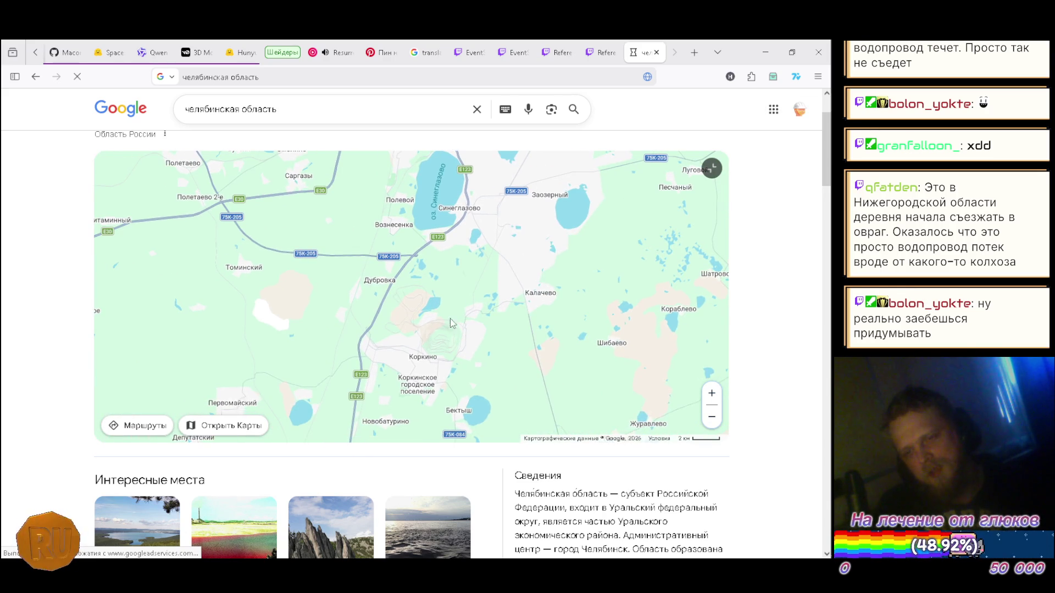
scroll(426, 333, up, 1)
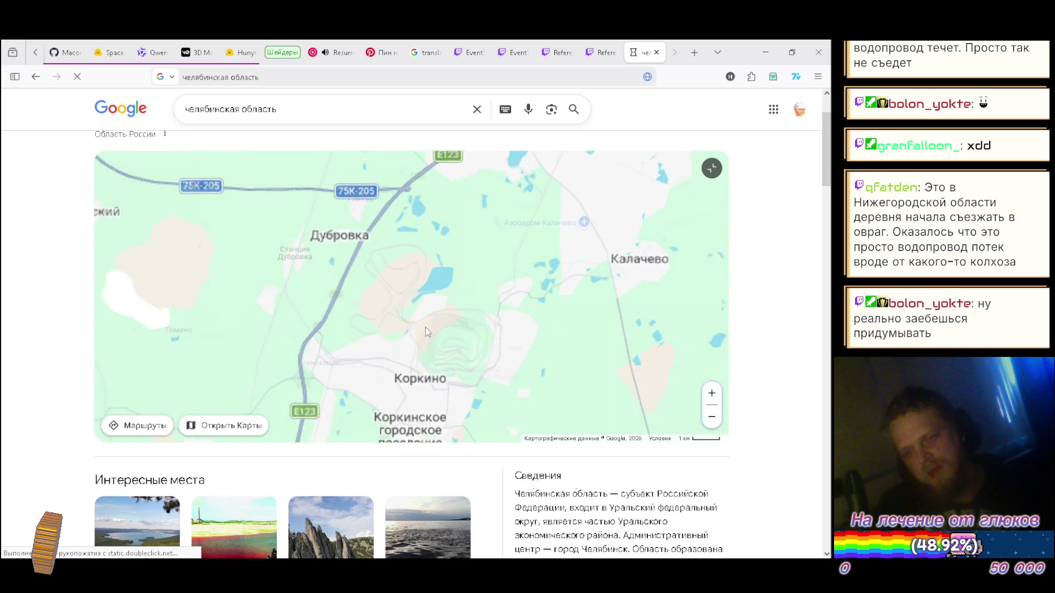
scroll(543, 331, up, 2)
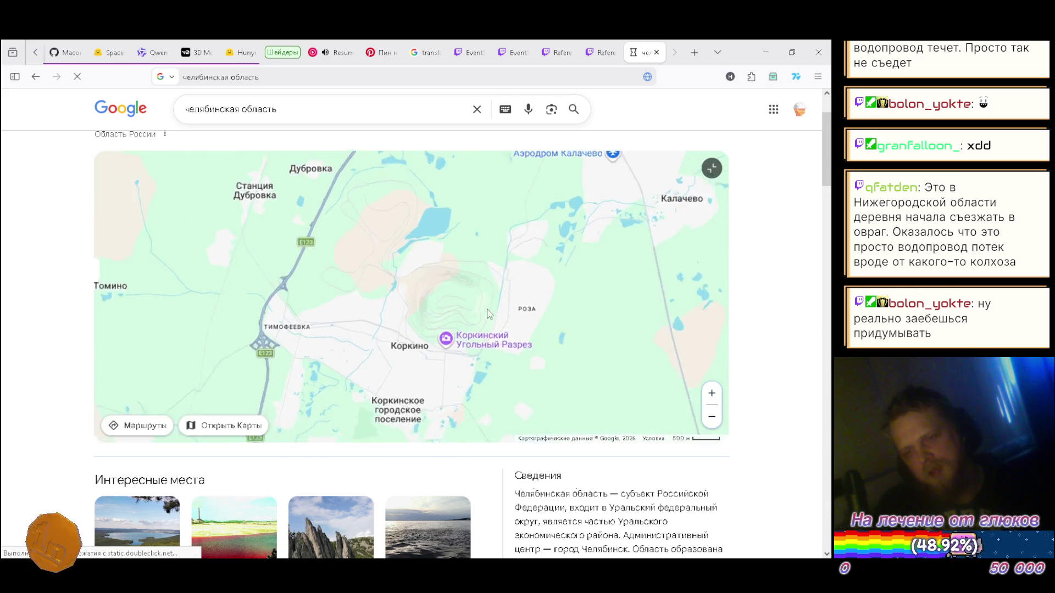
scroll(417, 309, up, 1)
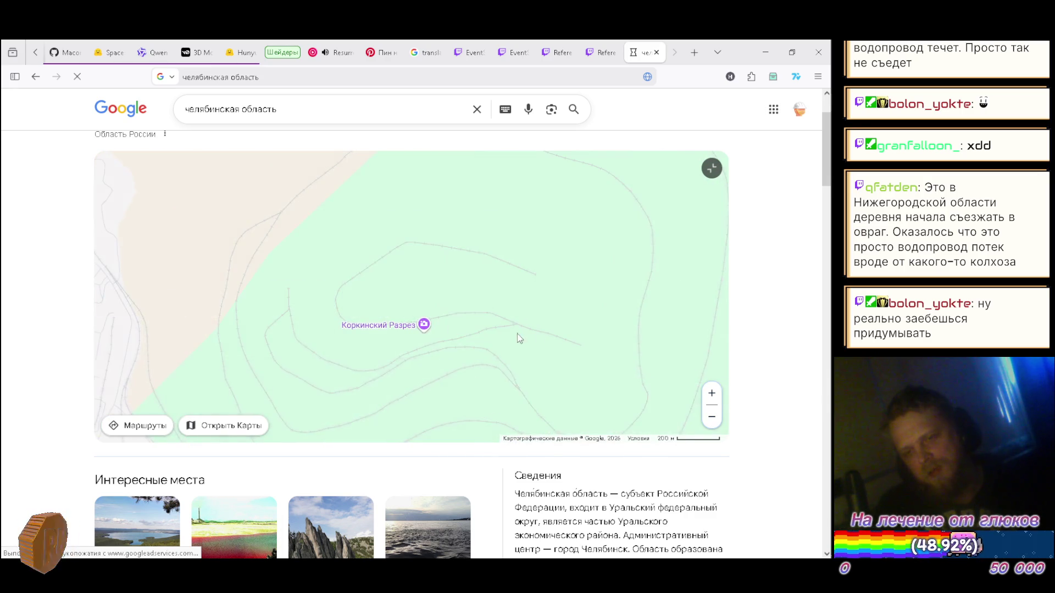
mouse_move(528, 396)
mouse_down()
mouse_move(458, 285)
mouse_move(426, 273)
mouse_up()
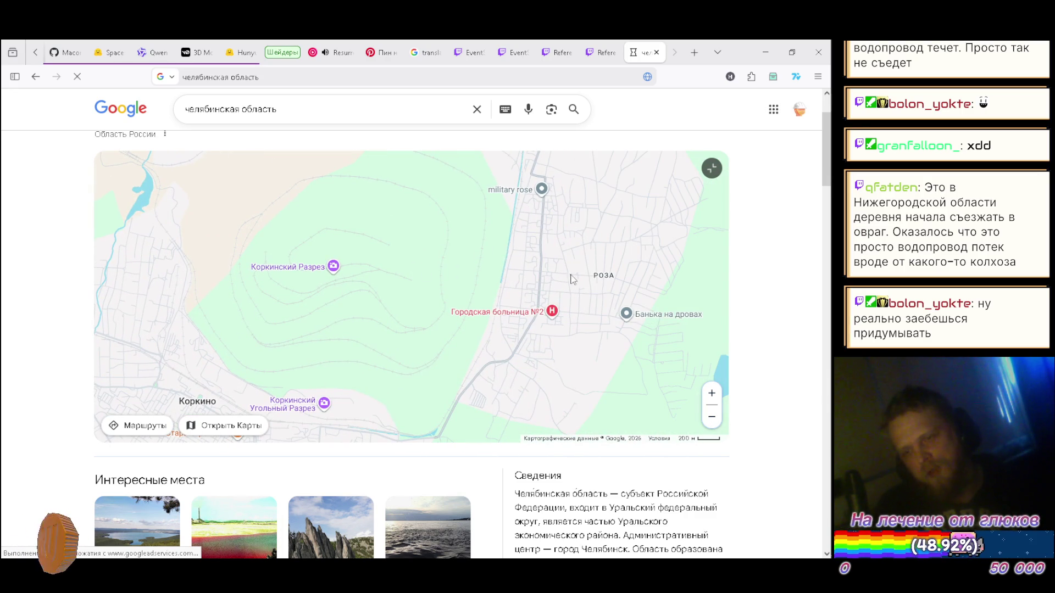
scroll(492, 298, up, 1)
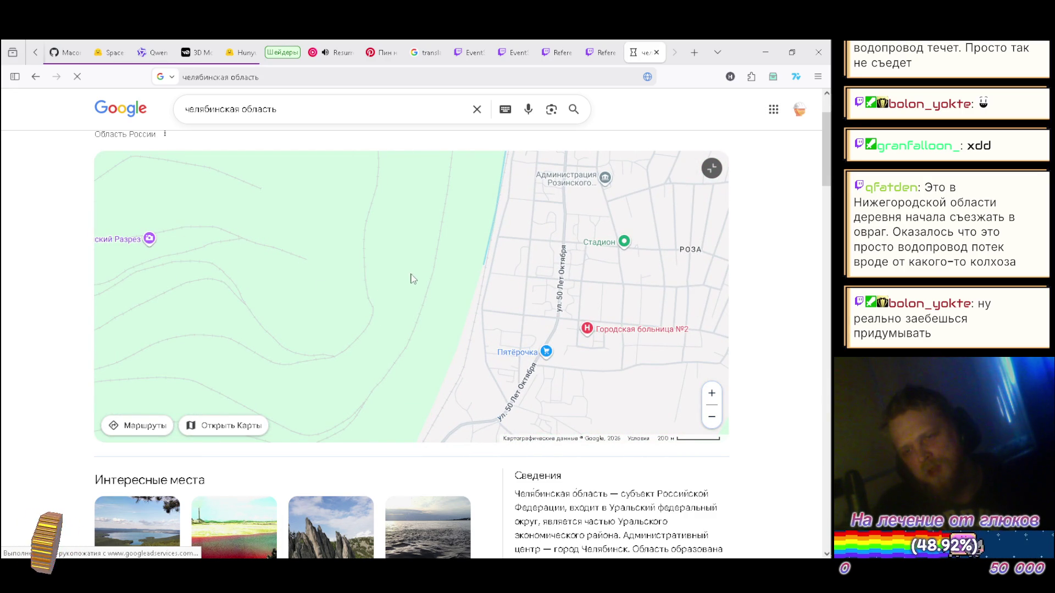
scroll(436, 261, down, 1)
drag(398, 244, 398, 299)
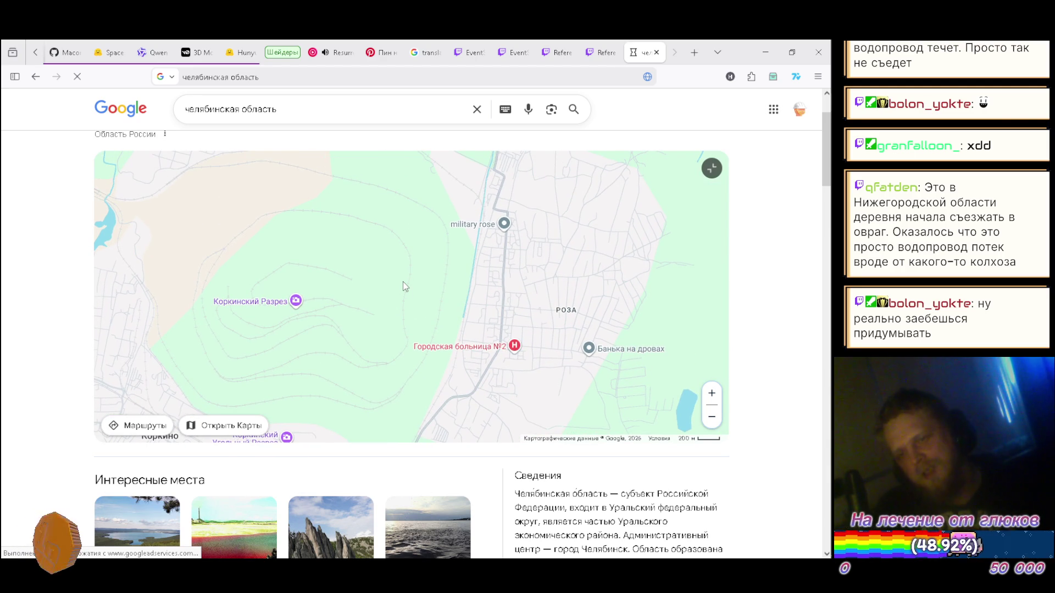
drag(401, 283, 379, 266)
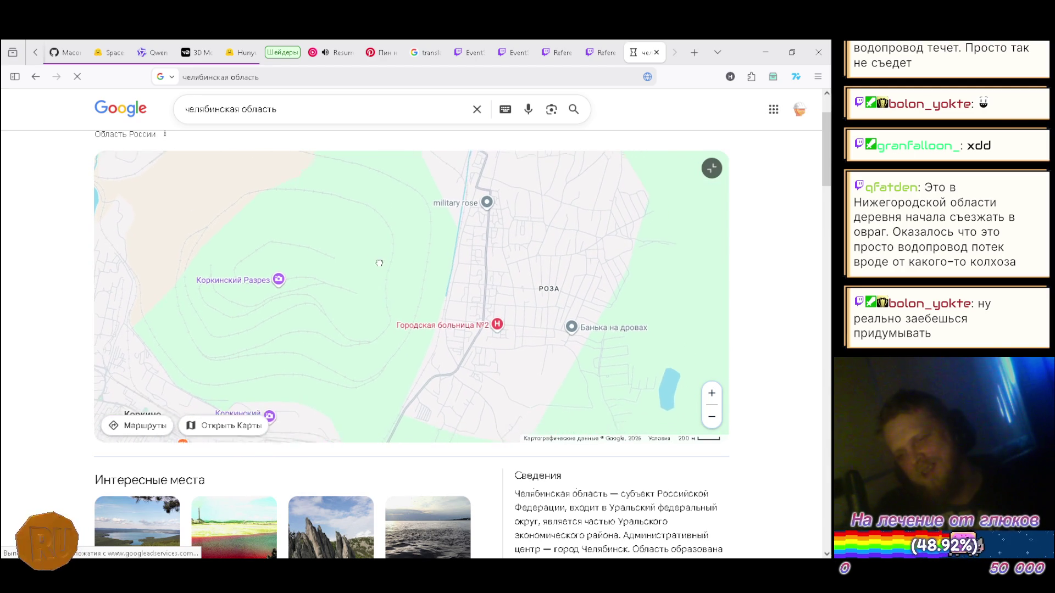
scroll(434, 287, up, 2)
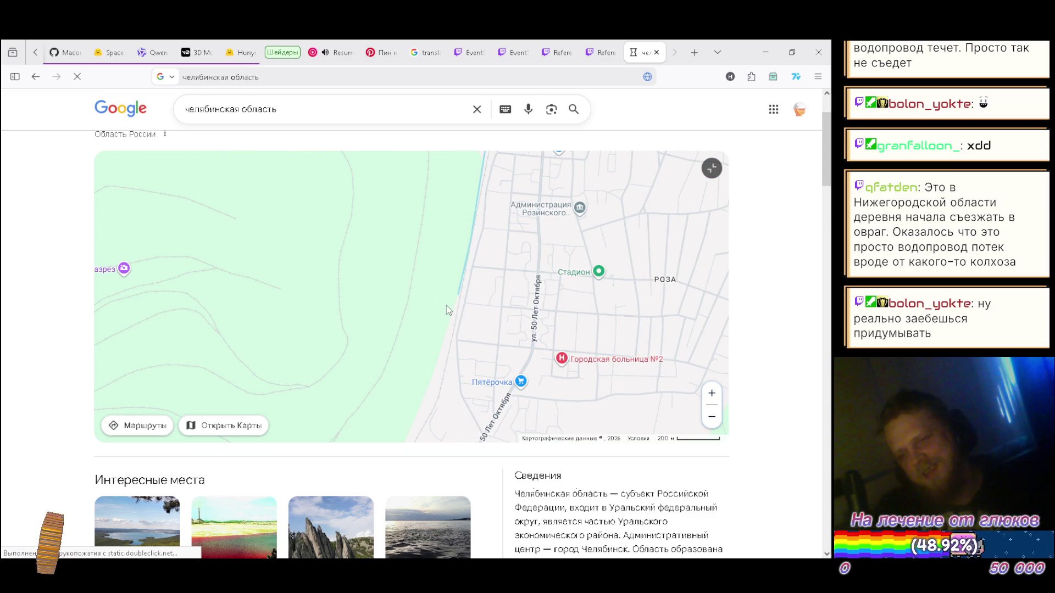
drag(388, 293, 349, 345)
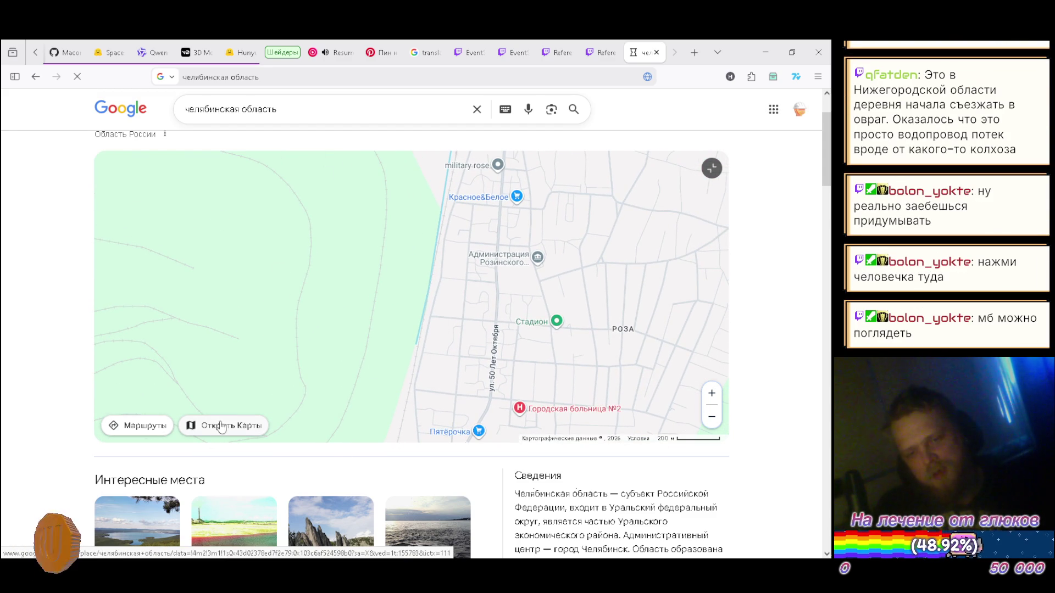
- Move the area into full Google Maps, zoom on Коркино and select the Коркинский Разрез marker
click(241, 424)
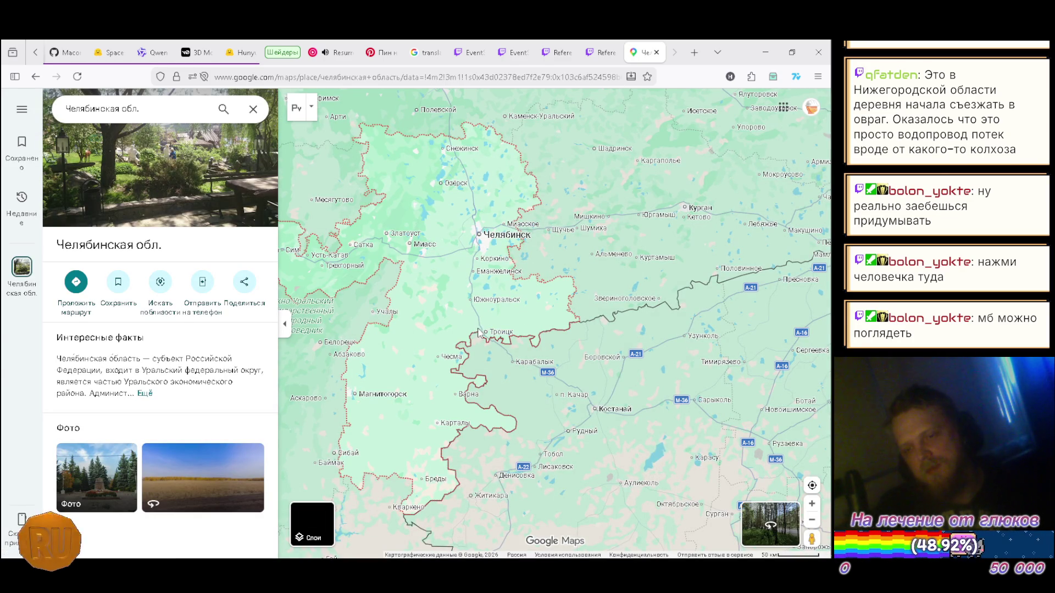
scroll(473, 265, up, 5)
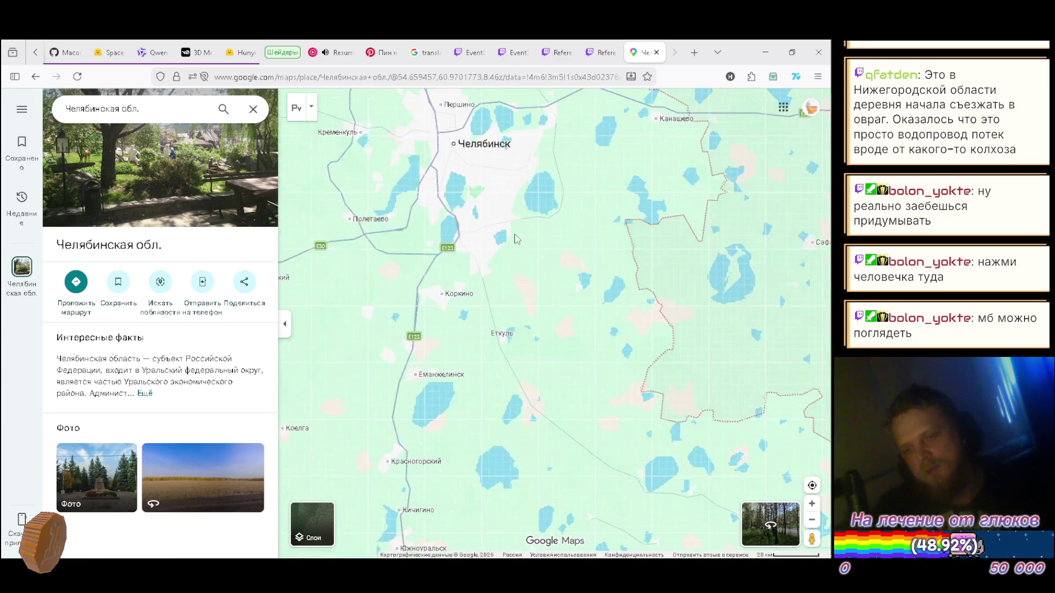
drag(560, 189, 588, 207)
scroll(355, 367, up, 3)
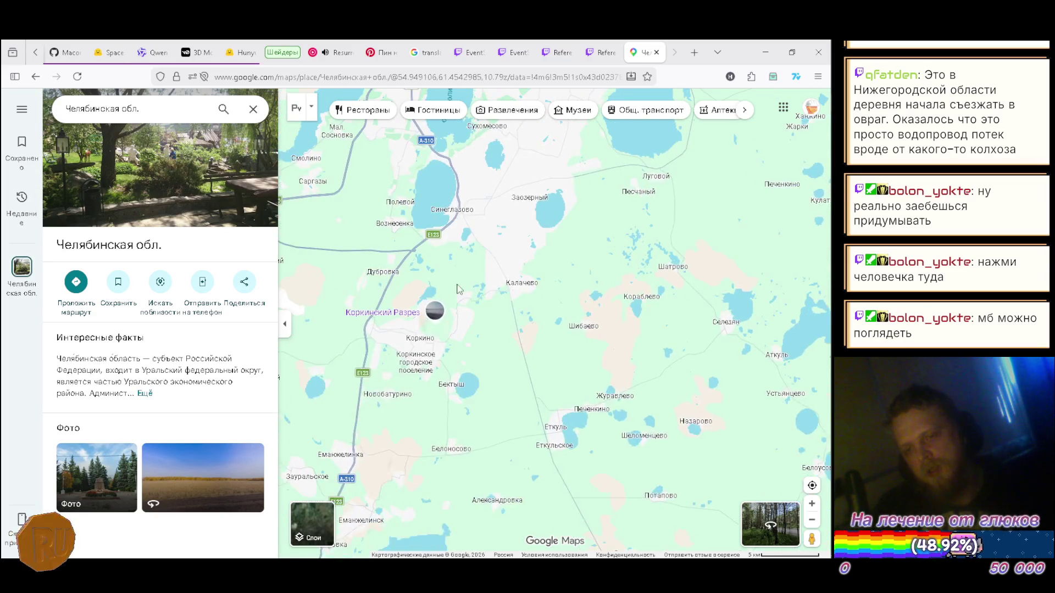
scroll(494, 378, up, 3)
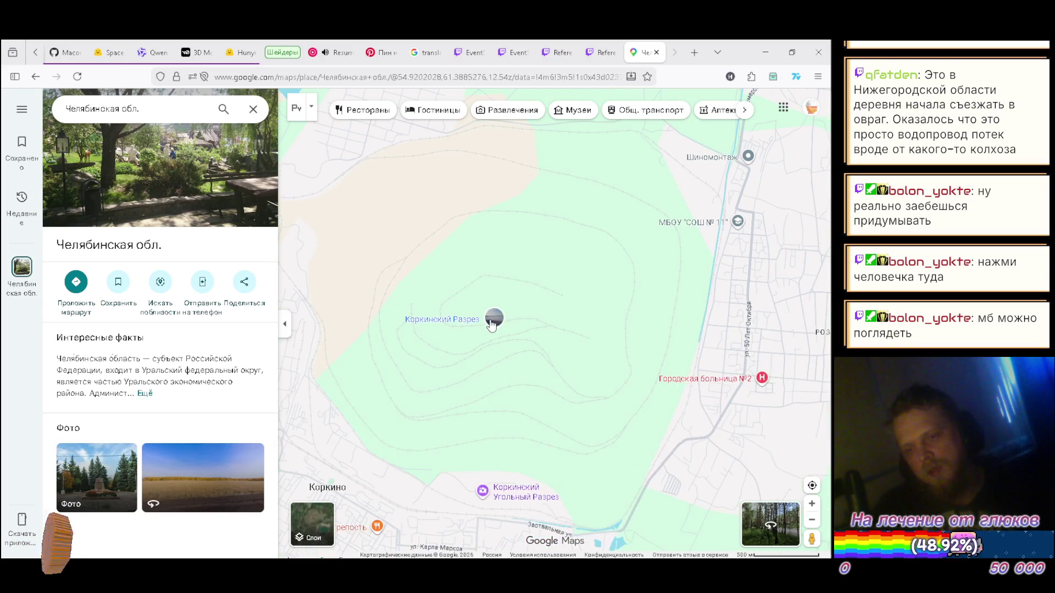
click(495, 320)
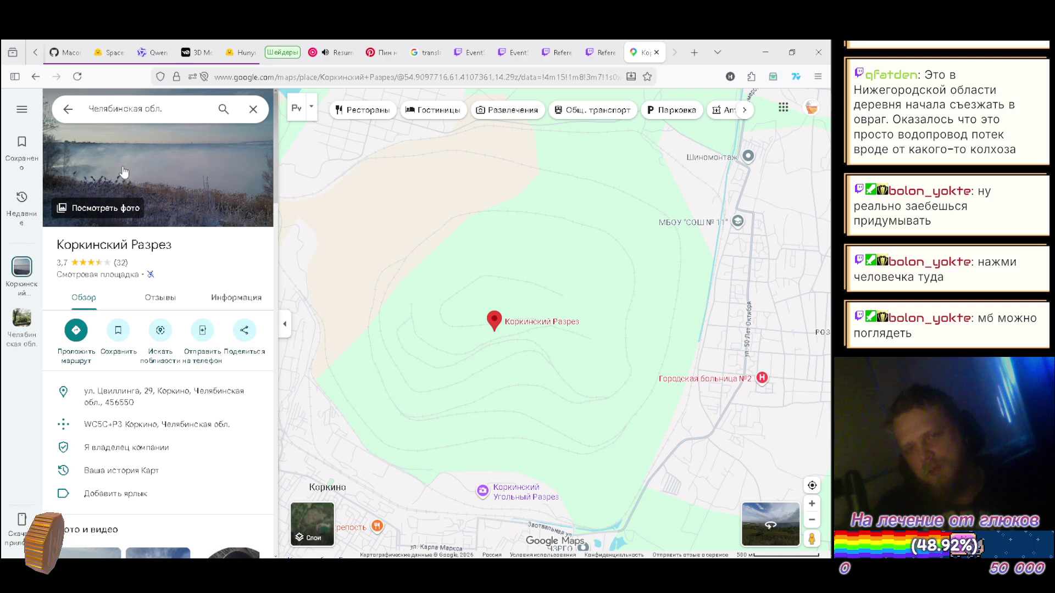
- Open the pit's photo gallery and view the quarry, warning-sign, overlook and green panorama photos
click(104, 208)
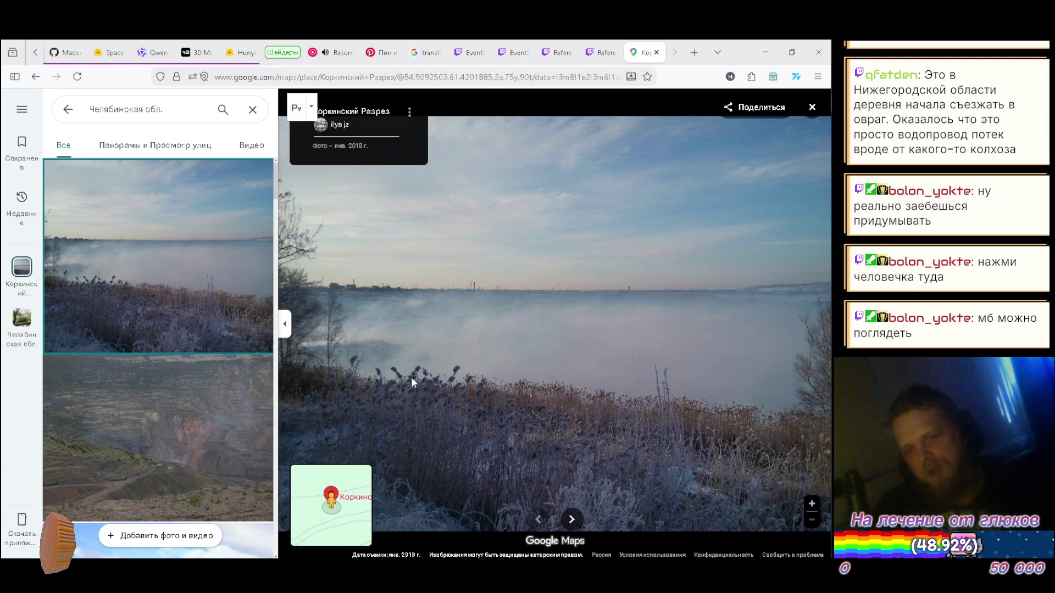
click(175, 431)
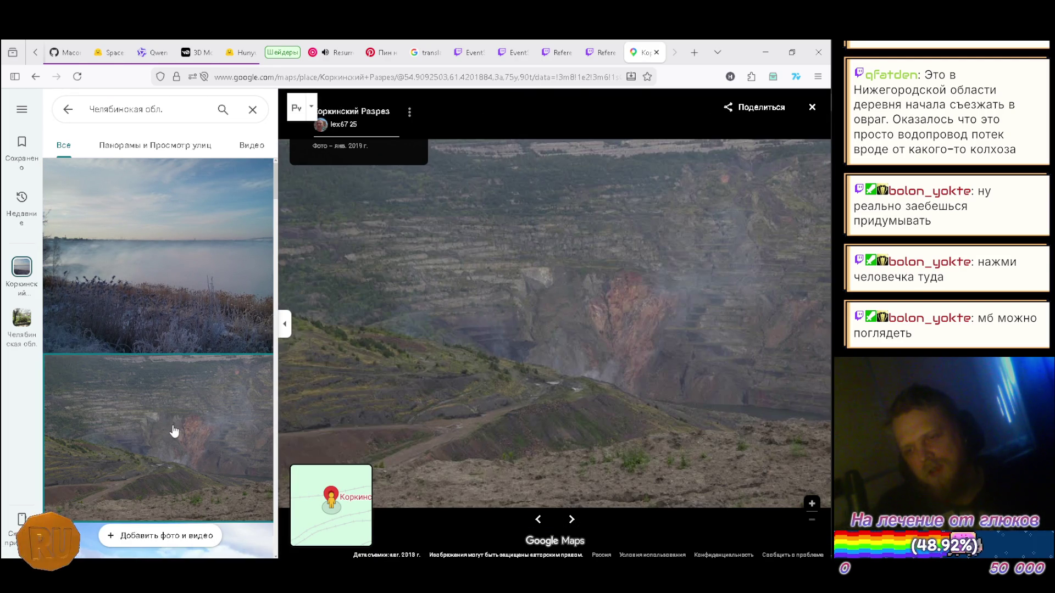
scroll(175, 428, down, 5)
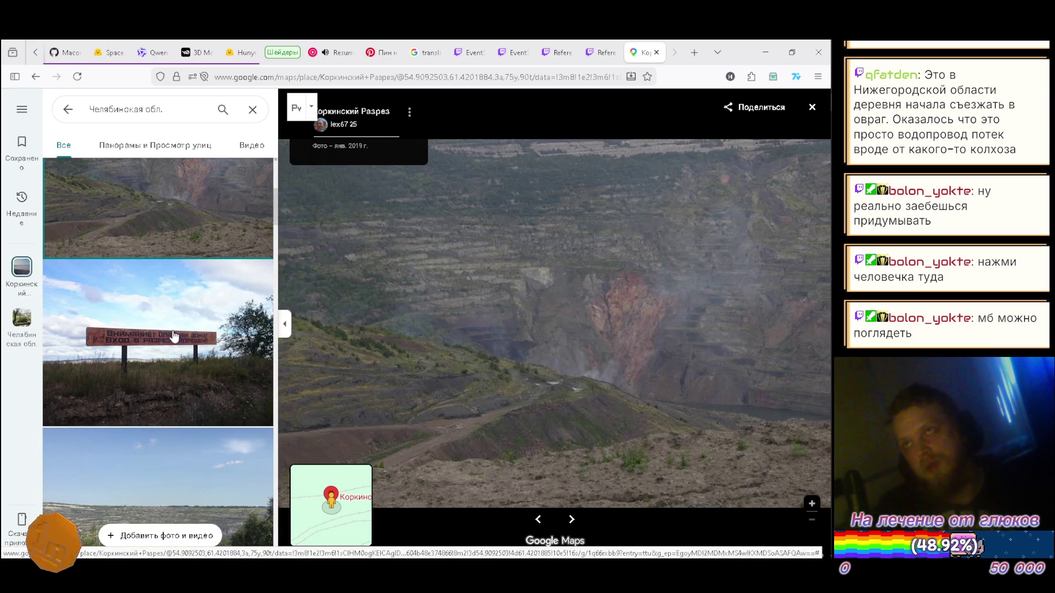
click(174, 336)
scroll(166, 366, down, 2)
click(167, 366)
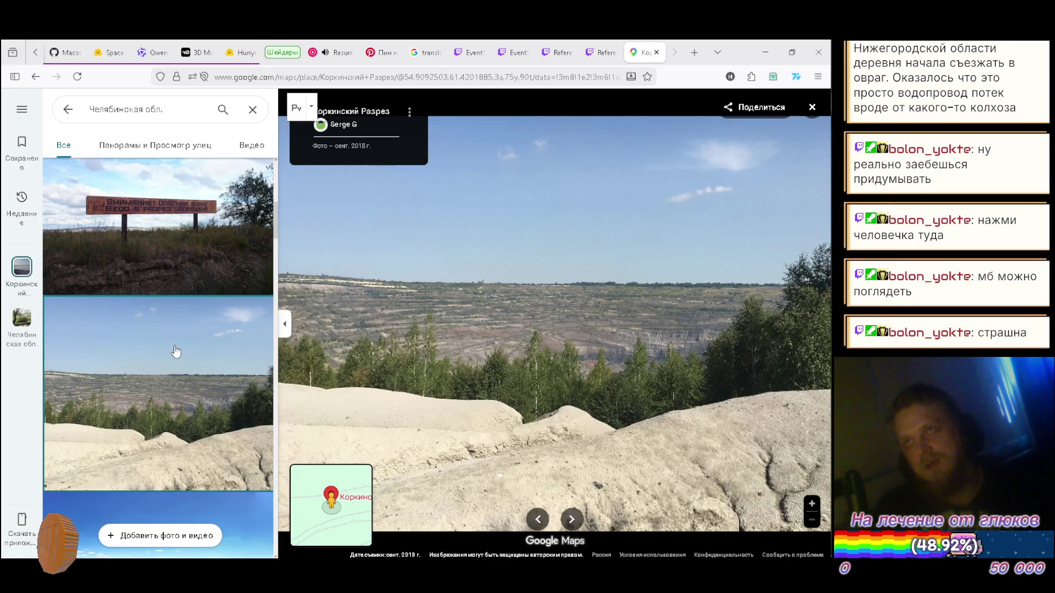
scroll(174, 351, down, 2)
click(176, 406)
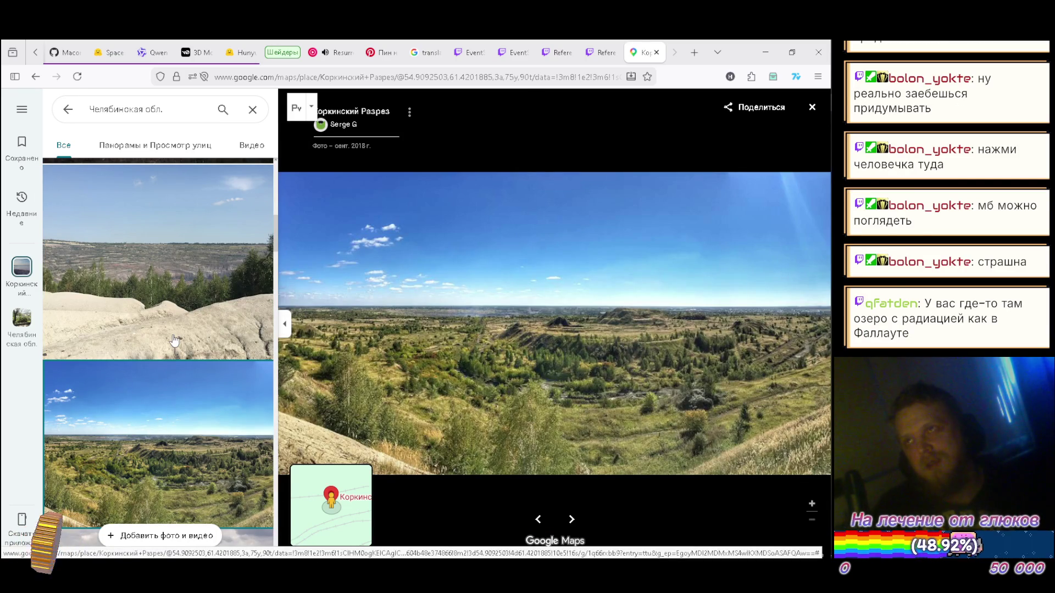
- Browse the factories, snowy lake, aerial, stacked-rails and summer landscape photos
scroll(175, 339, down, 3)
click(185, 397)
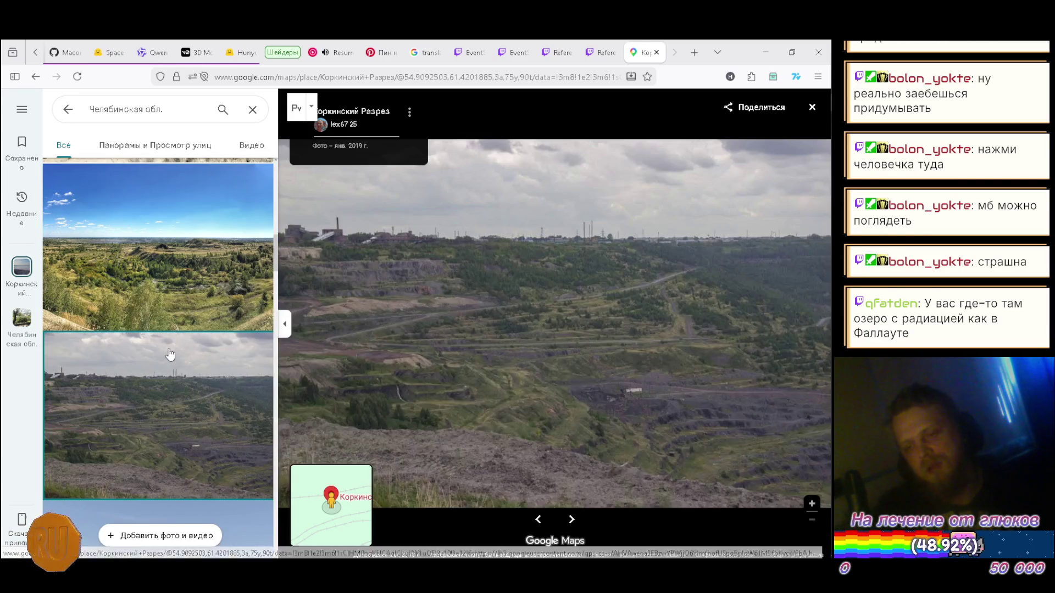
scroll(175, 357, down, 3)
scroll(181, 377, down, 2)
click(184, 369)
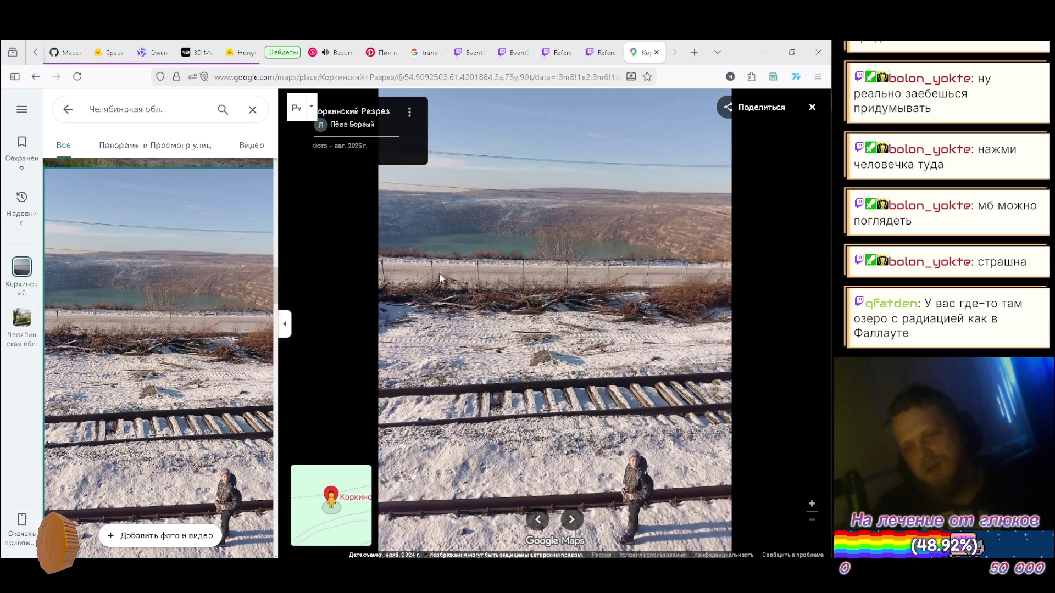
scroll(148, 307, down, 5)
click(170, 264)
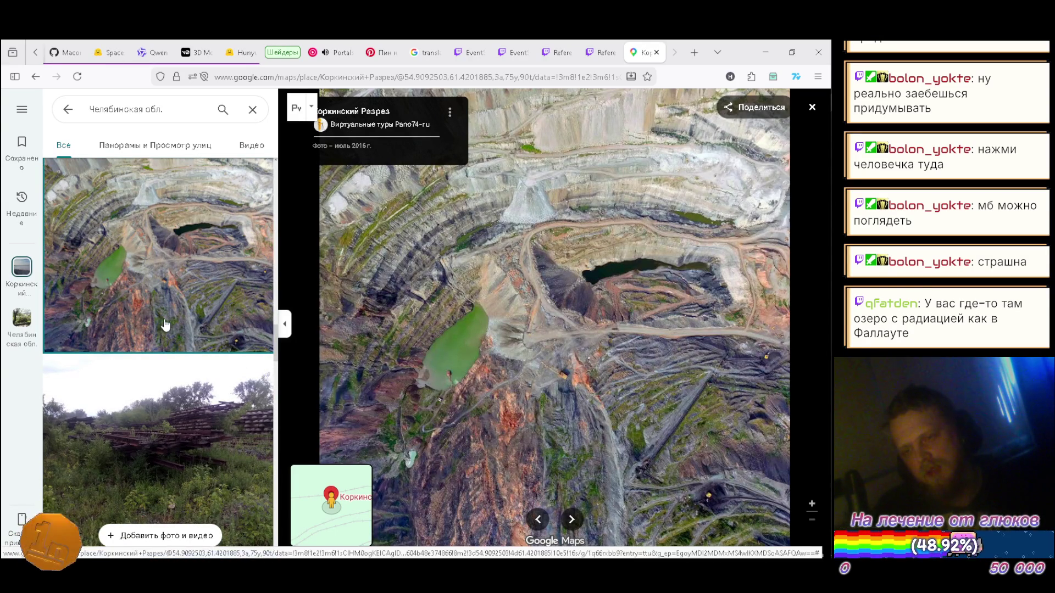
scroll(164, 312, down, 1)
click(157, 362)
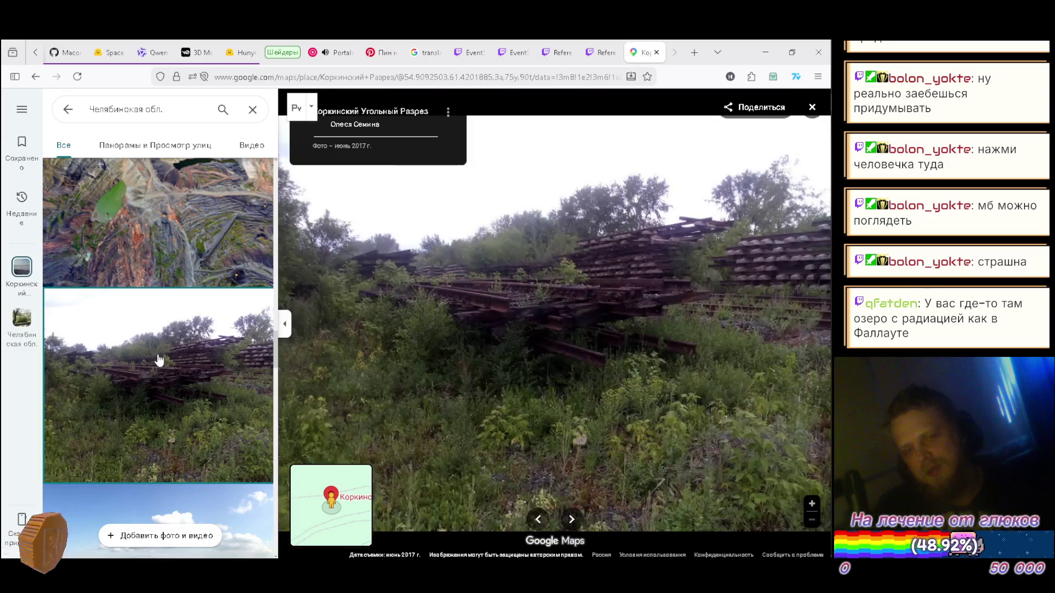
scroll(158, 353, down, 3)
click(158, 353)
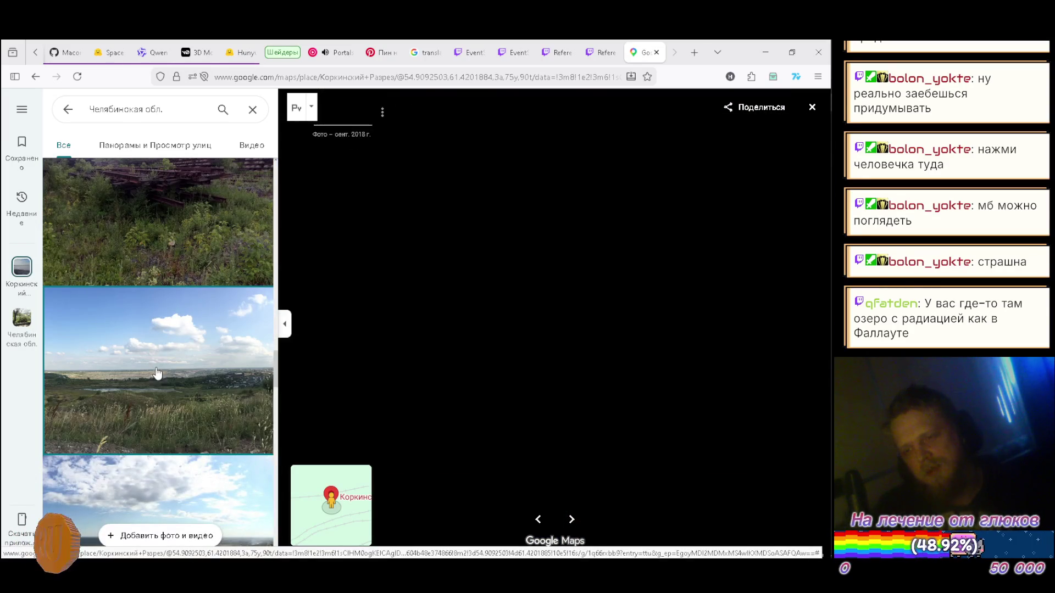
scroll(158, 353, up, 2)
click(164, 265)
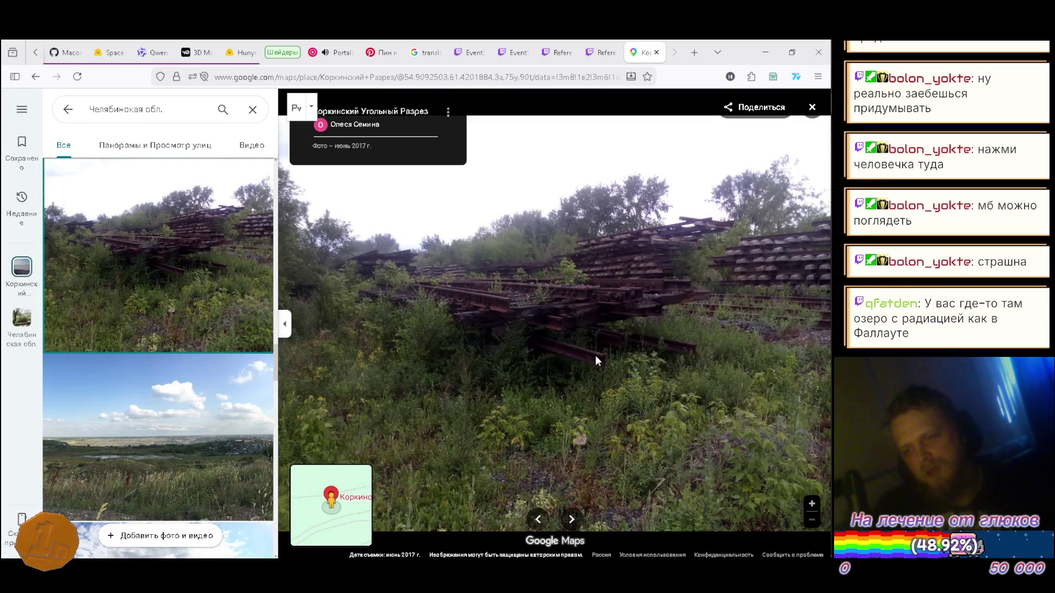
- View the town overlook, steppe, entrance-sign, railway and quarry-overlook photos, then scroll further down the list
click(164, 401)
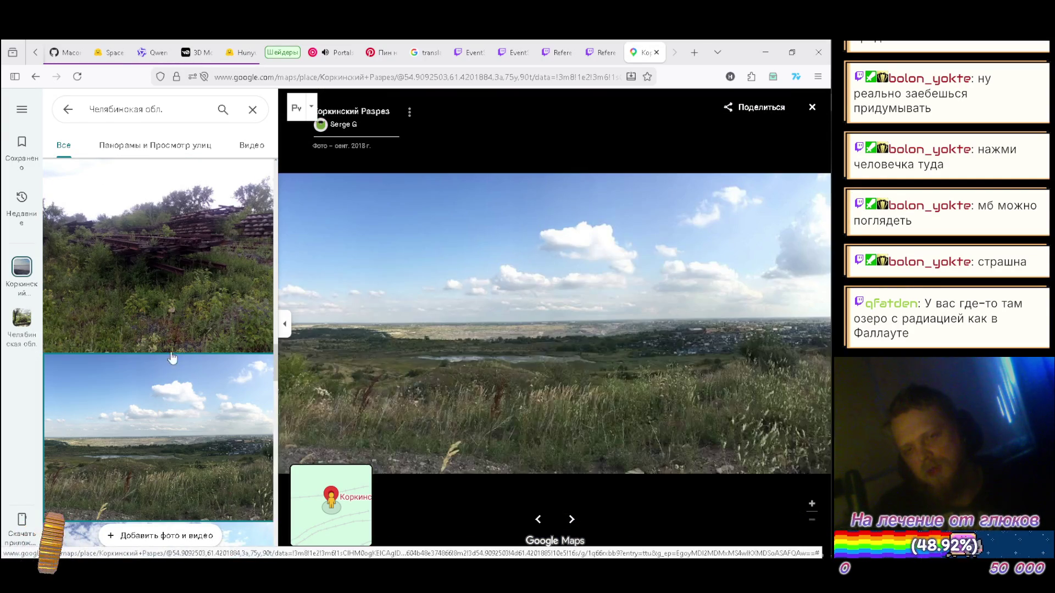
scroll(170, 302, down, 2)
scroll(175, 341, down, 3)
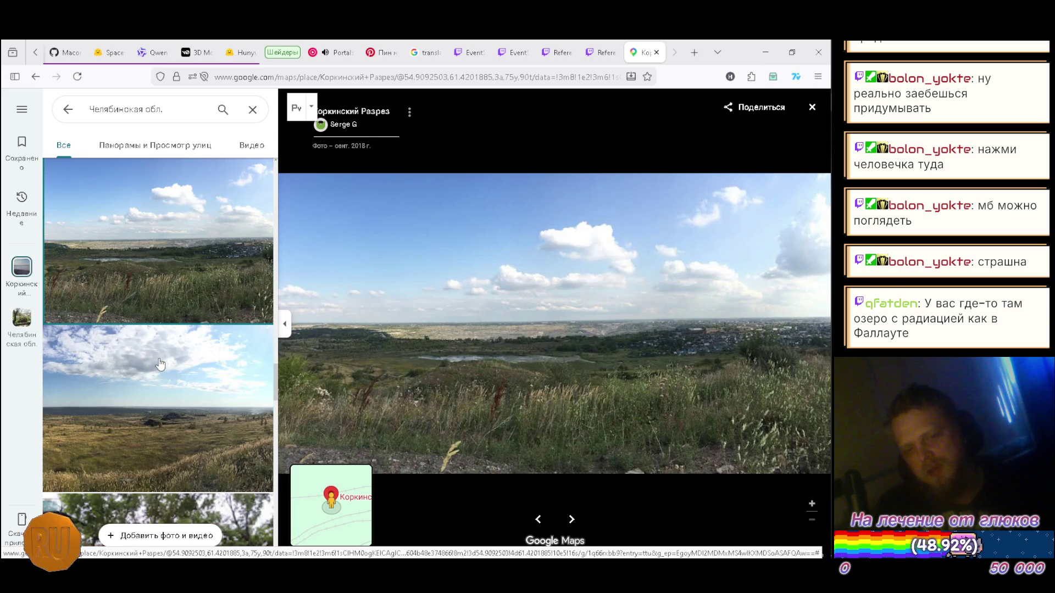
click(153, 383)
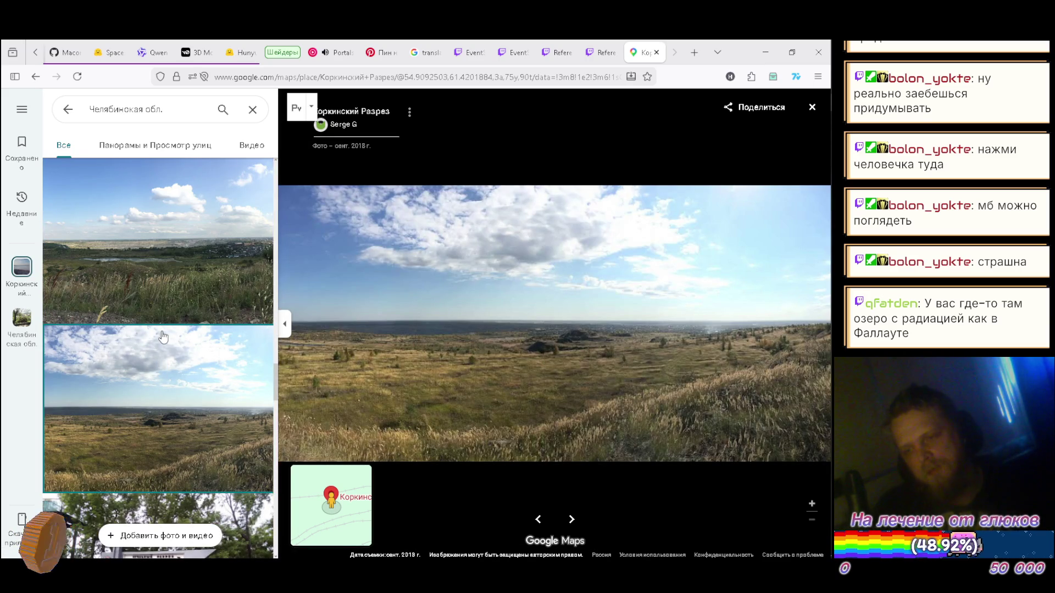
scroll(163, 336, down, 3)
click(167, 345)
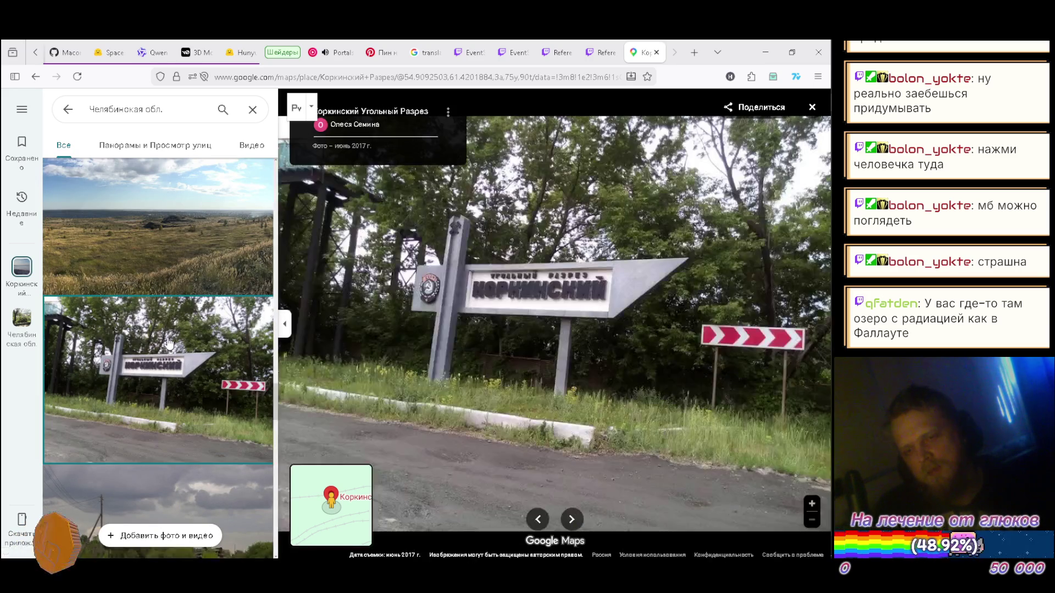
scroll(169, 344, down, 2)
click(153, 393)
scroll(156, 374, down, 5)
click(161, 328)
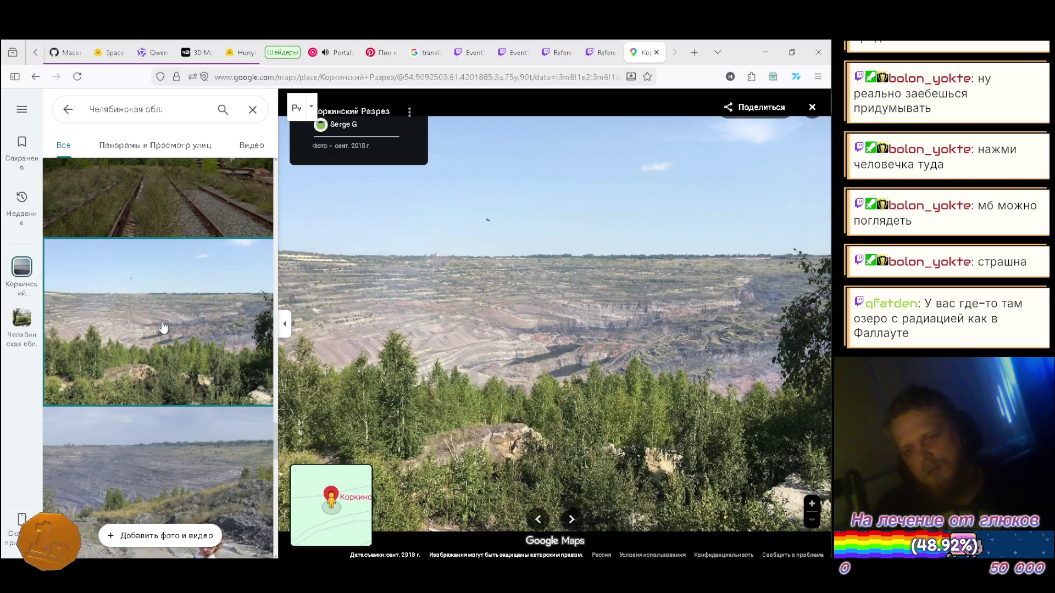
scroll(163, 328, down, 2)
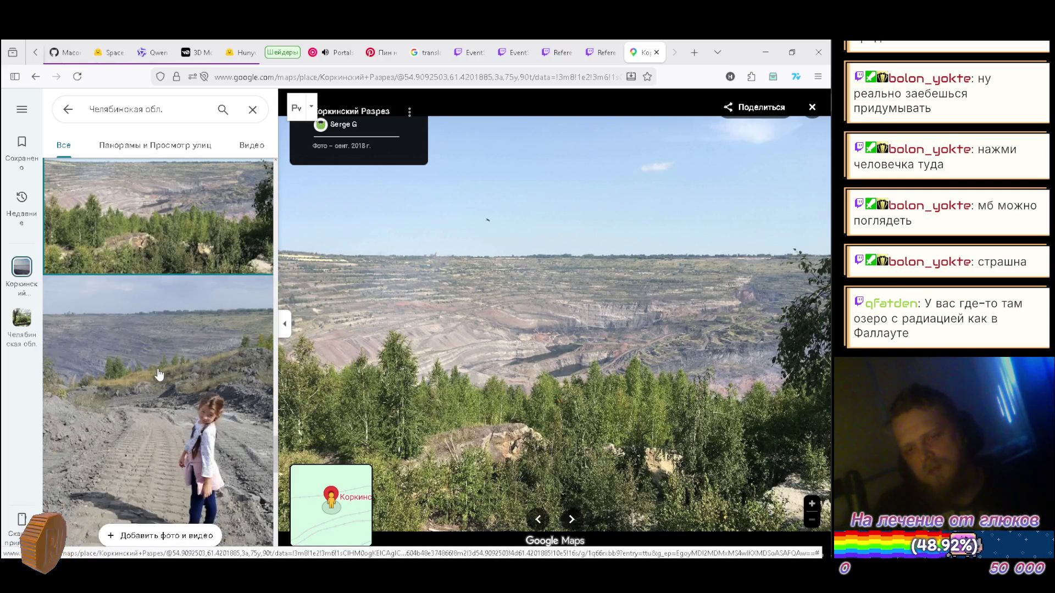
scroll(153, 360, down, 6)
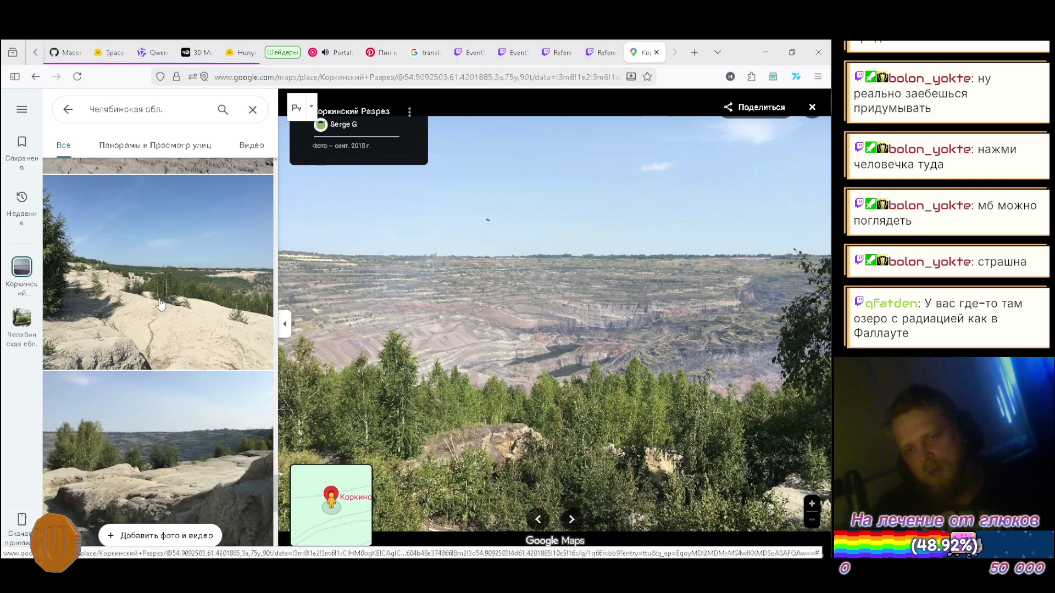
scroll(163, 311, down, 5)
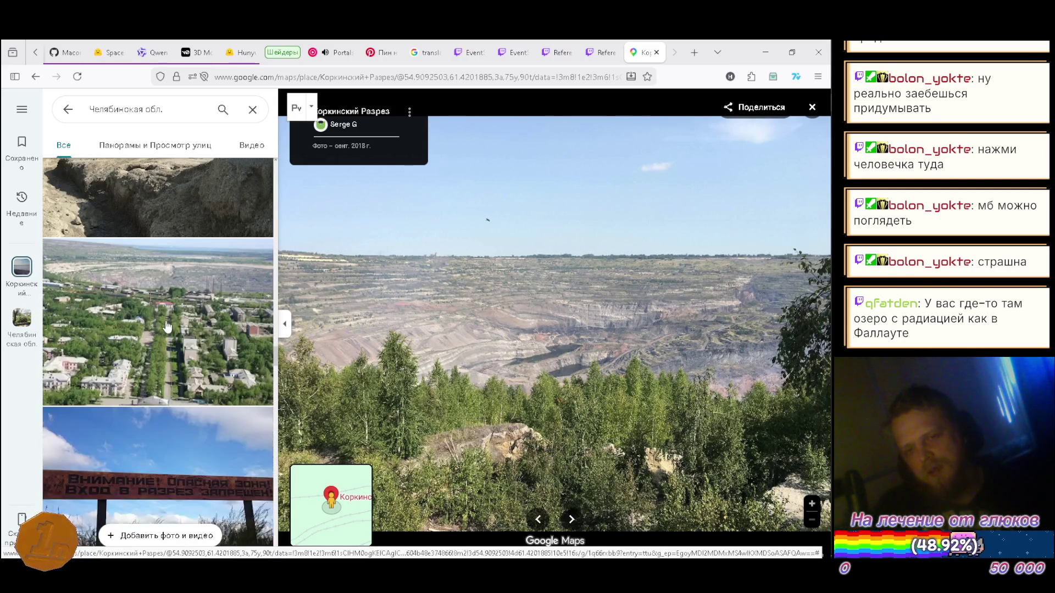
scroll(167, 317, down, 8)
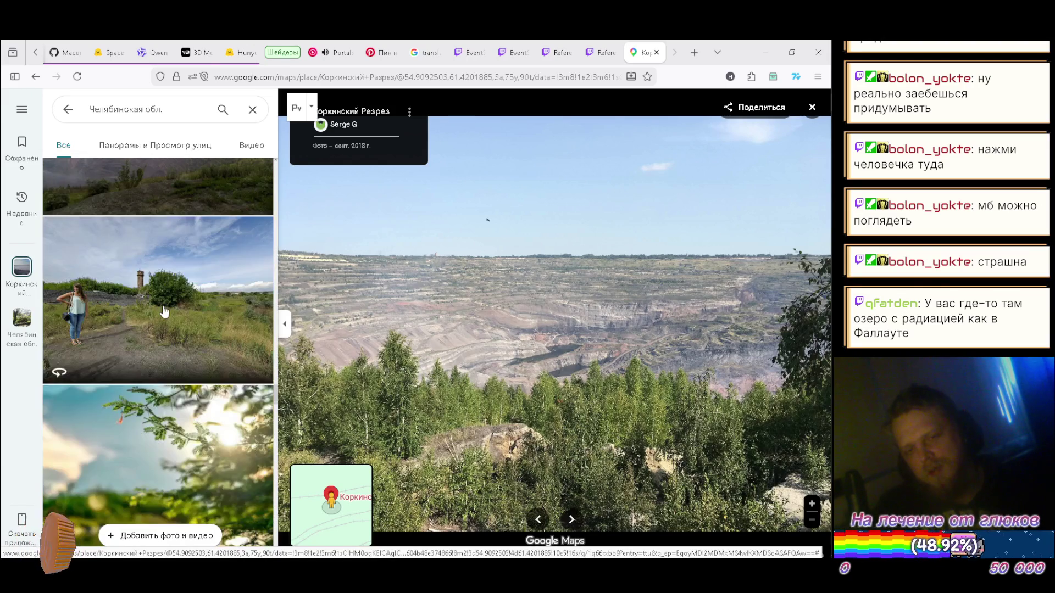
- View the water-tower, sunlit tree-branch and sandy-rim quarry panorama photos
click(164, 311)
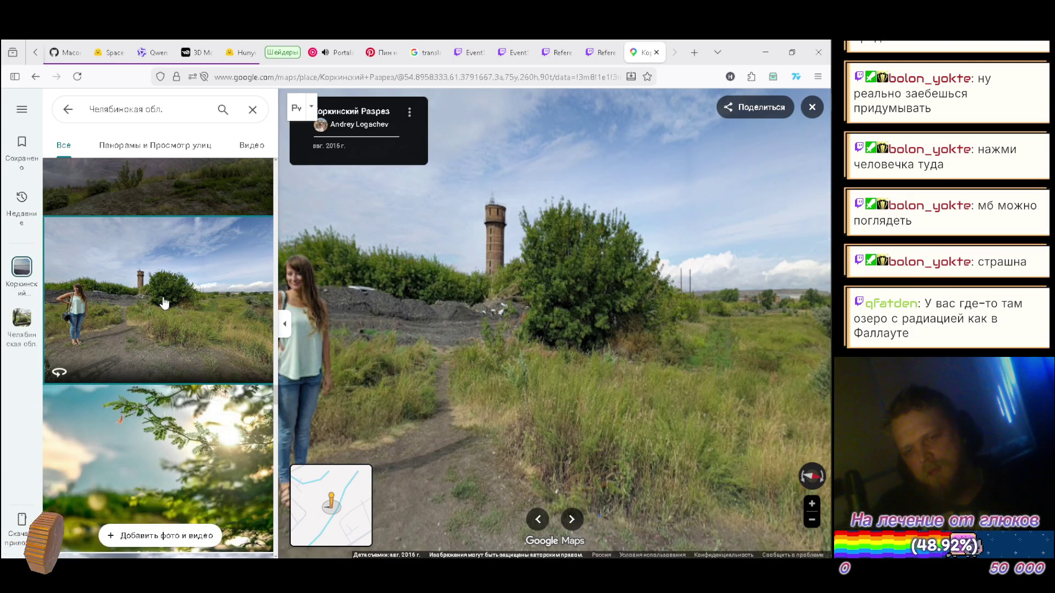
scroll(167, 300, down, 3)
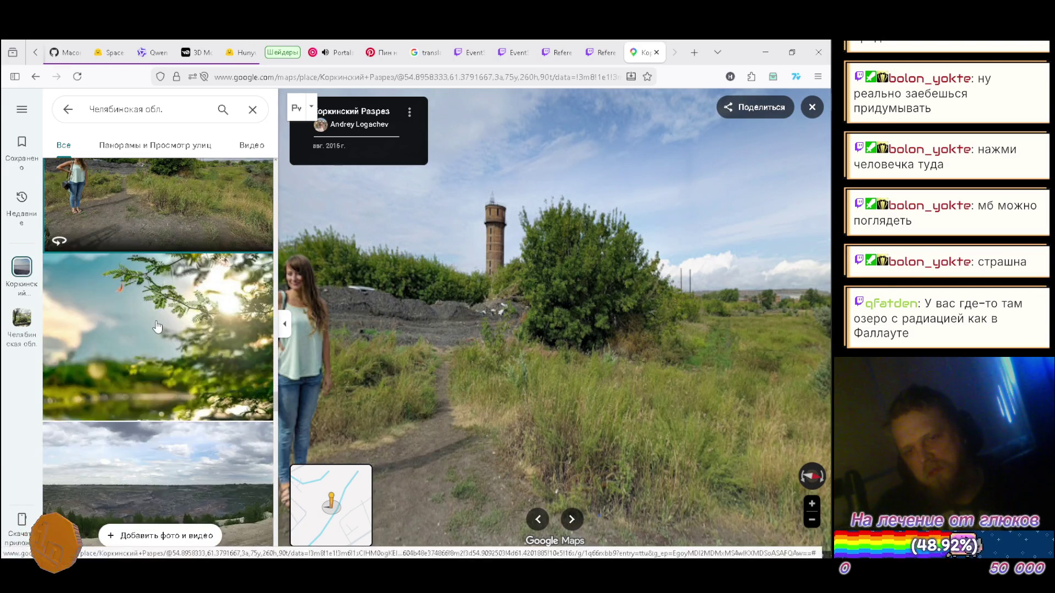
click(162, 322)
scroll(162, 322, down, 3)
click(155, 330)
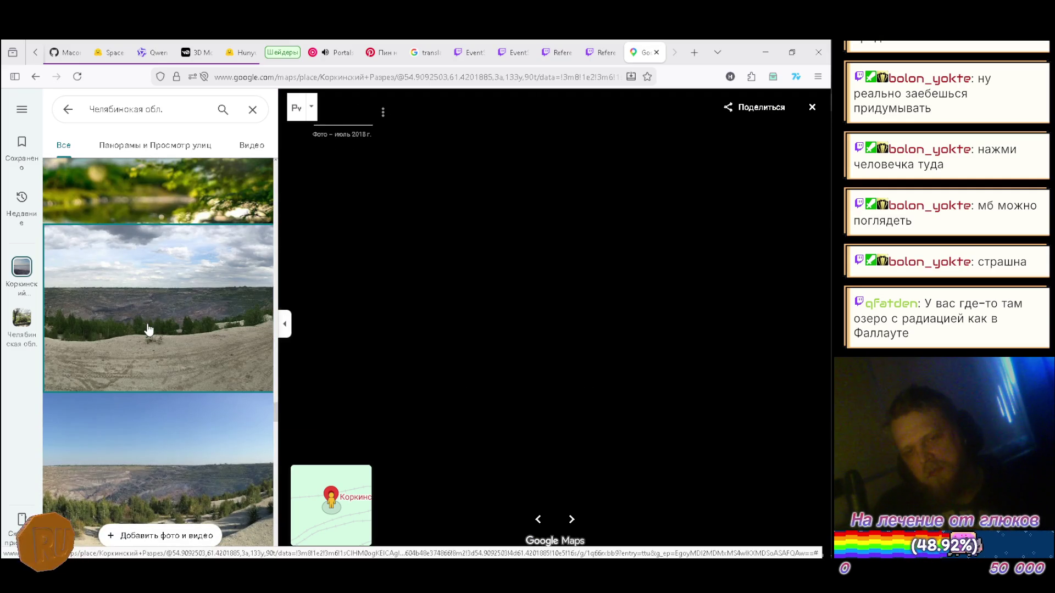
scroll(149, 338, down, 3)
scroll(162, 328, down, 3)
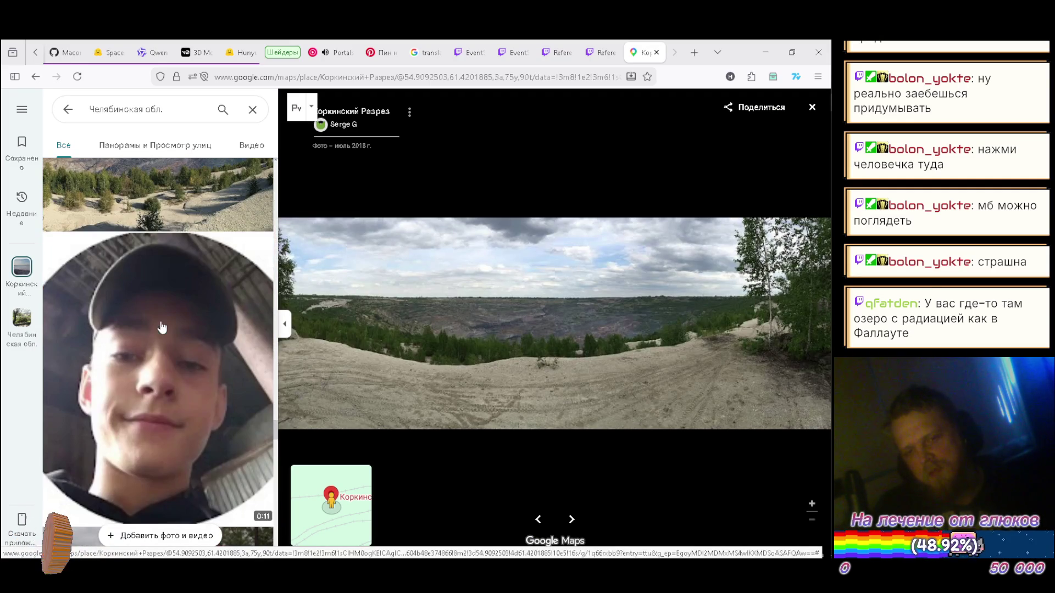
scroll(140, 363, down, 3)
scroll(143, 303, up, 1)
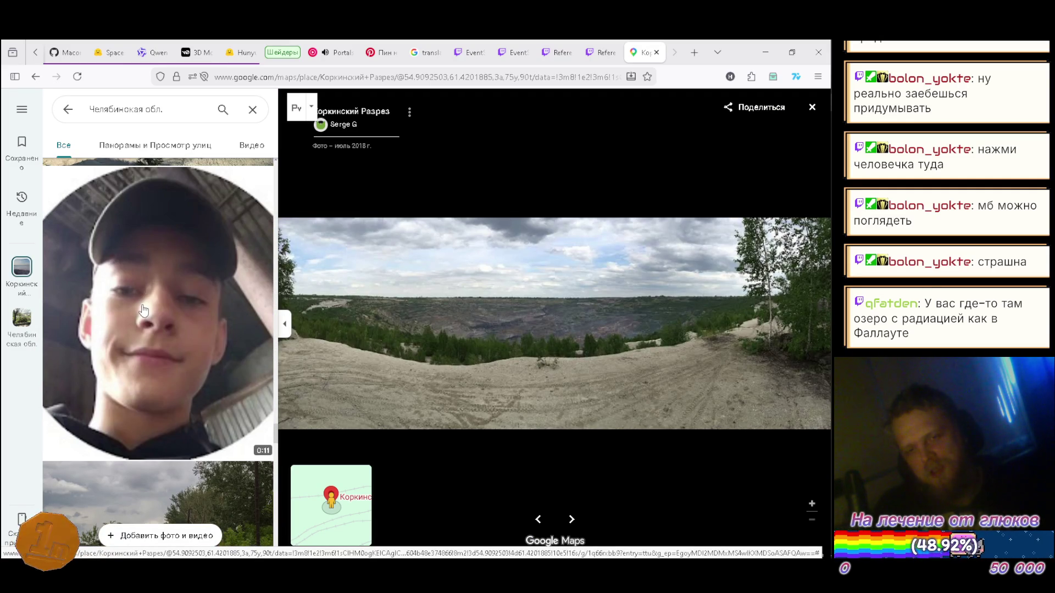
scroll(150, 329, down, 9)
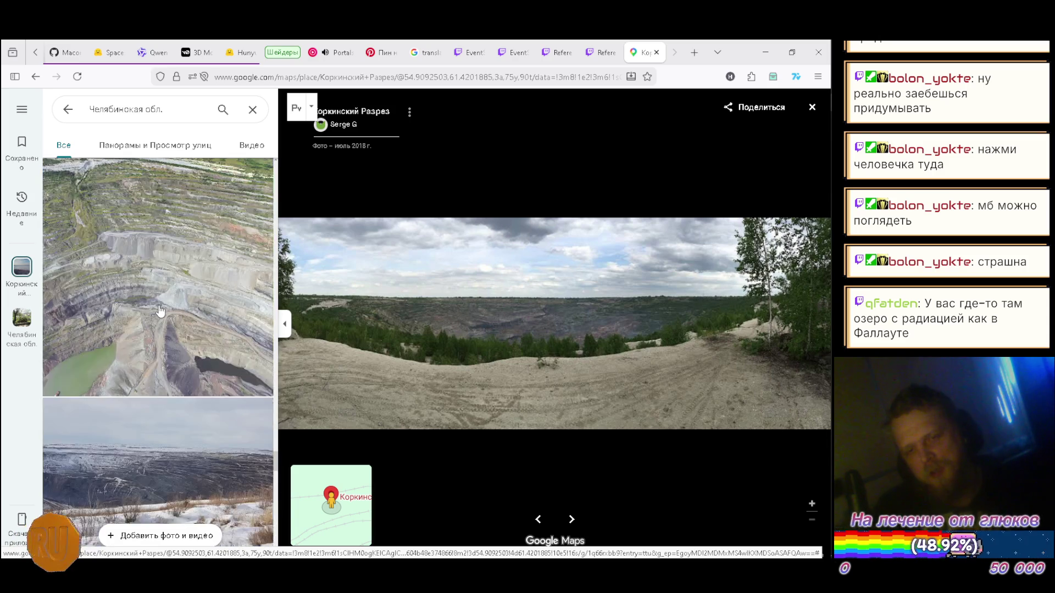
- Browse the aerial, snowy panorama and green-field photos, ending on the January 2019 quarry slopes
click(160, 301)
scroll(160, 296, down, 6)
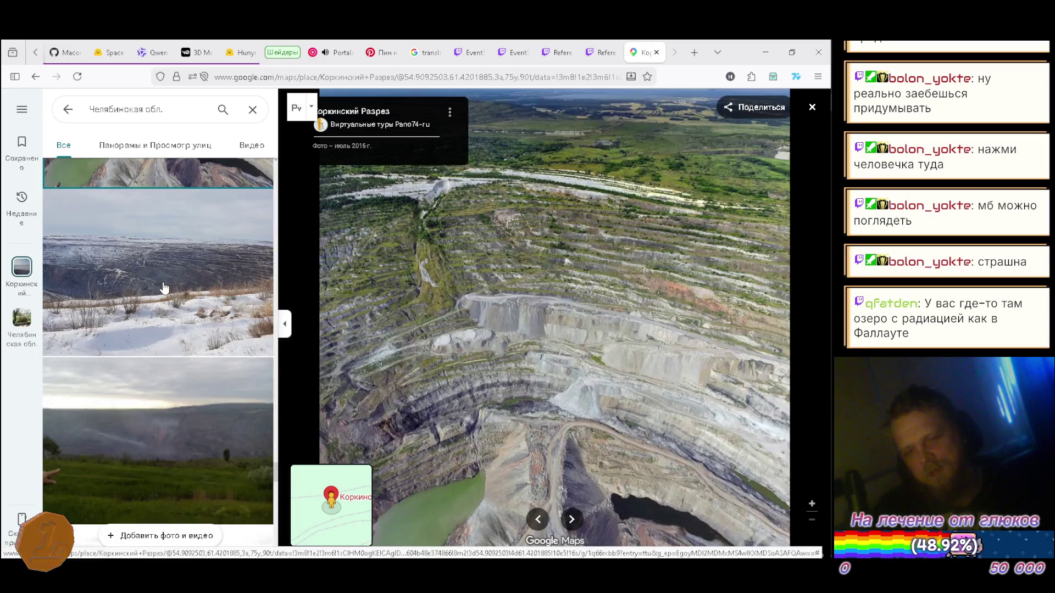
scroll(162, 290, down, 3)
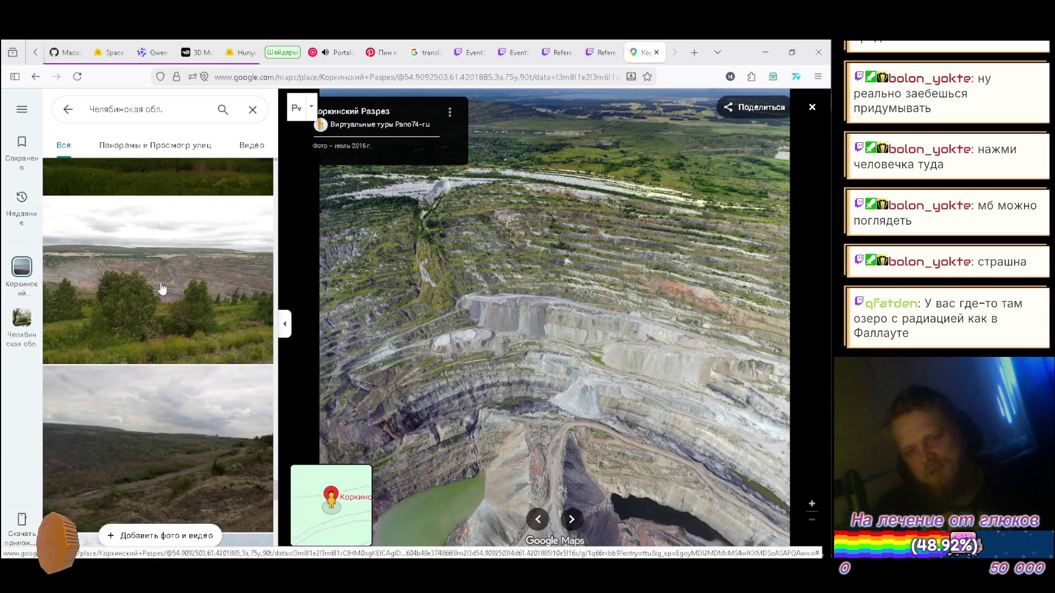
scroll(162, 290, up, 5)
scroll(163, 291, down, 1)
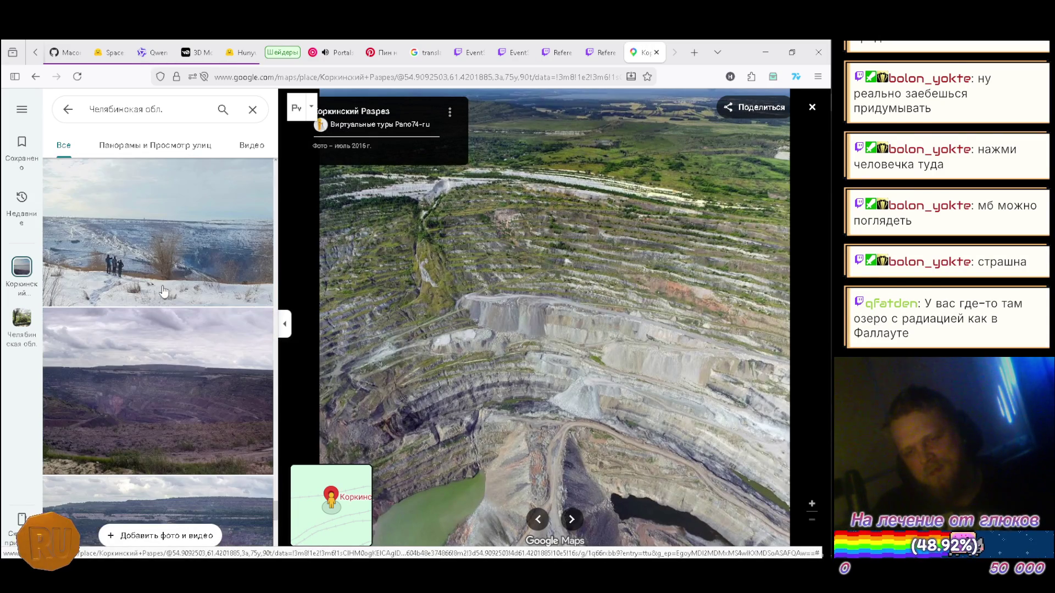
click(161, 261)
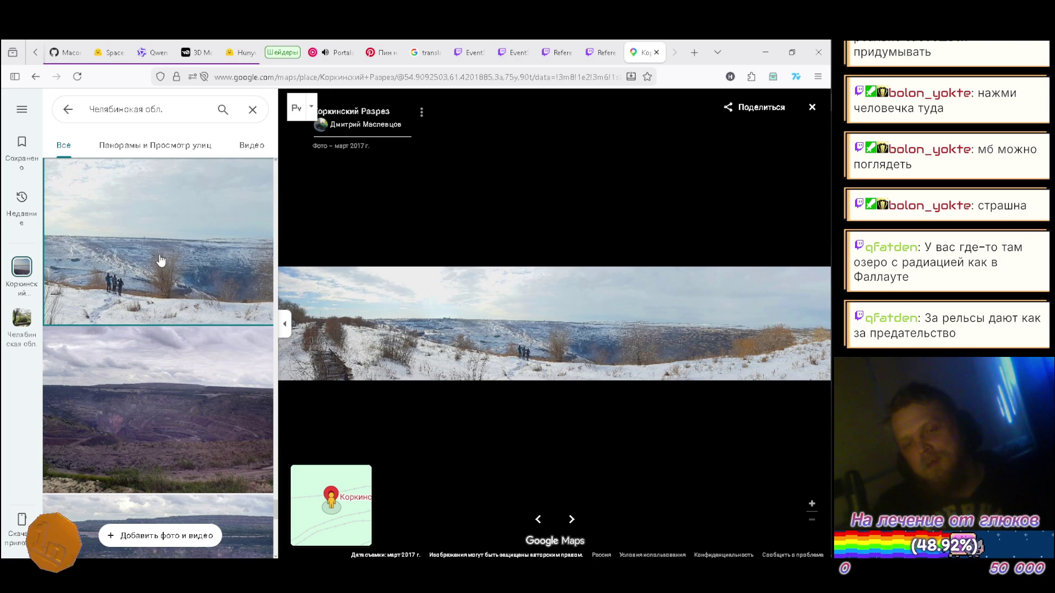
scroll(161, 261, down, 3)
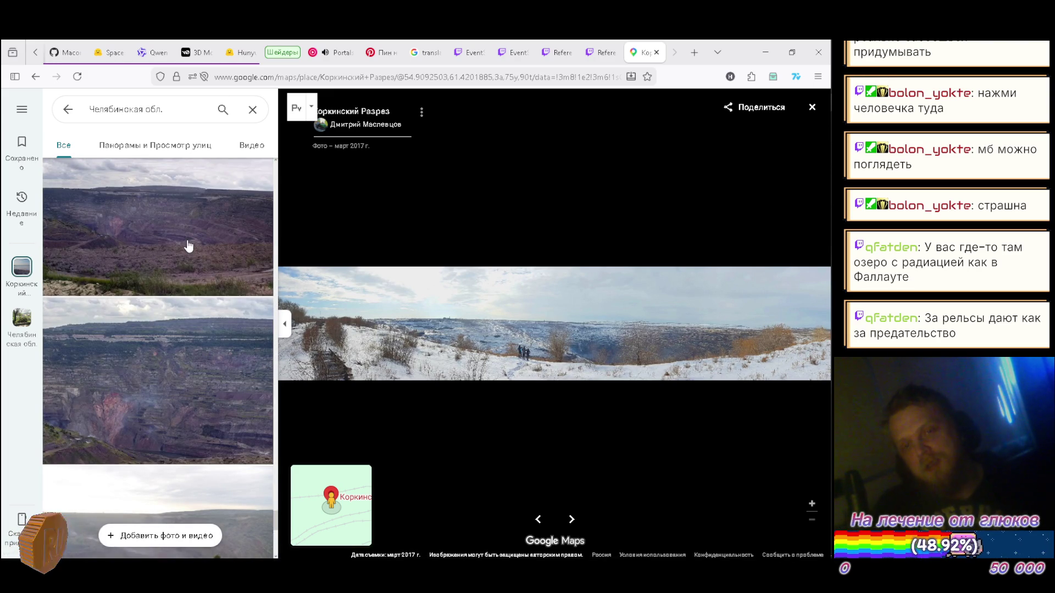
scroll(162, 272, down, 2)
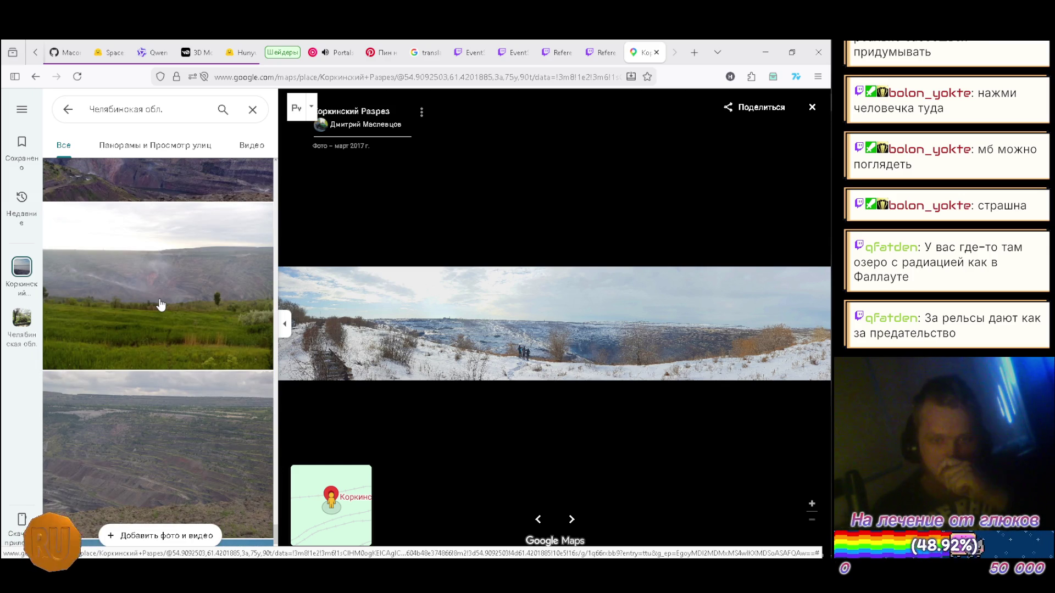
click(160, 305)
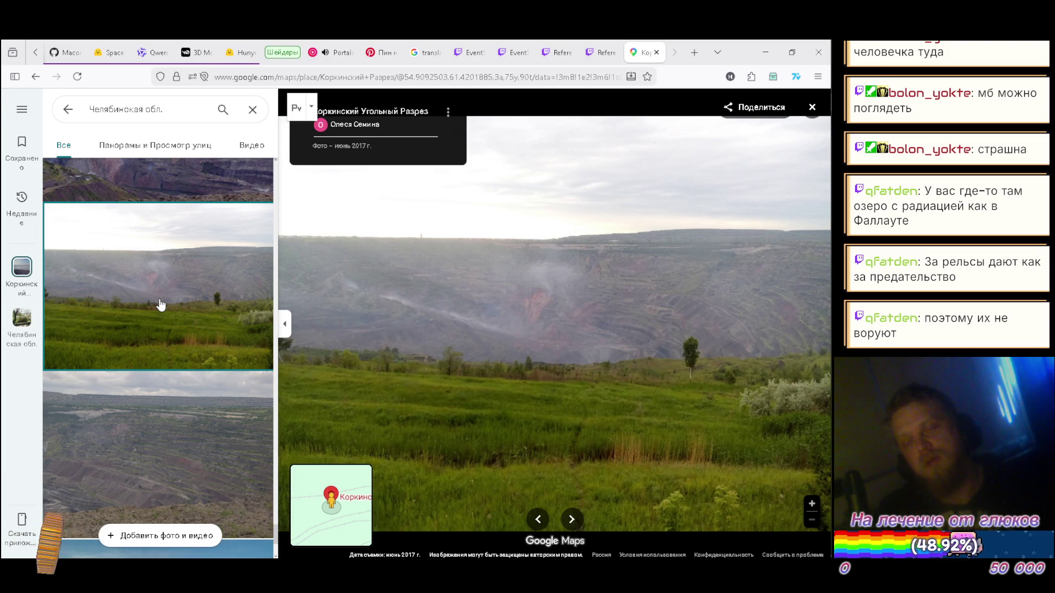
scroll(164, 302, down, 2)
click(169, 307)
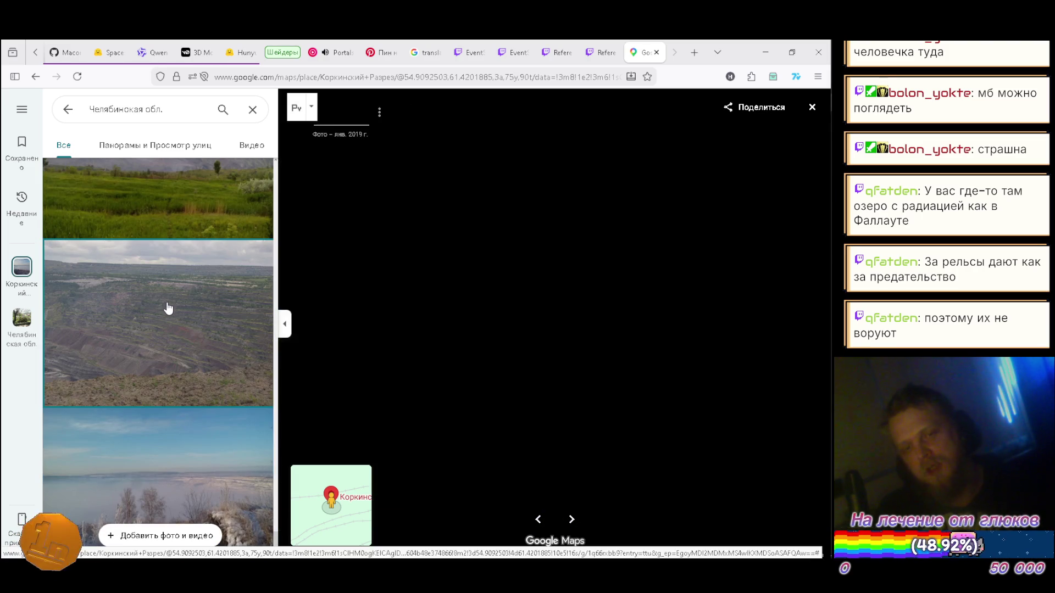
scroll(169, 302, down, 1)
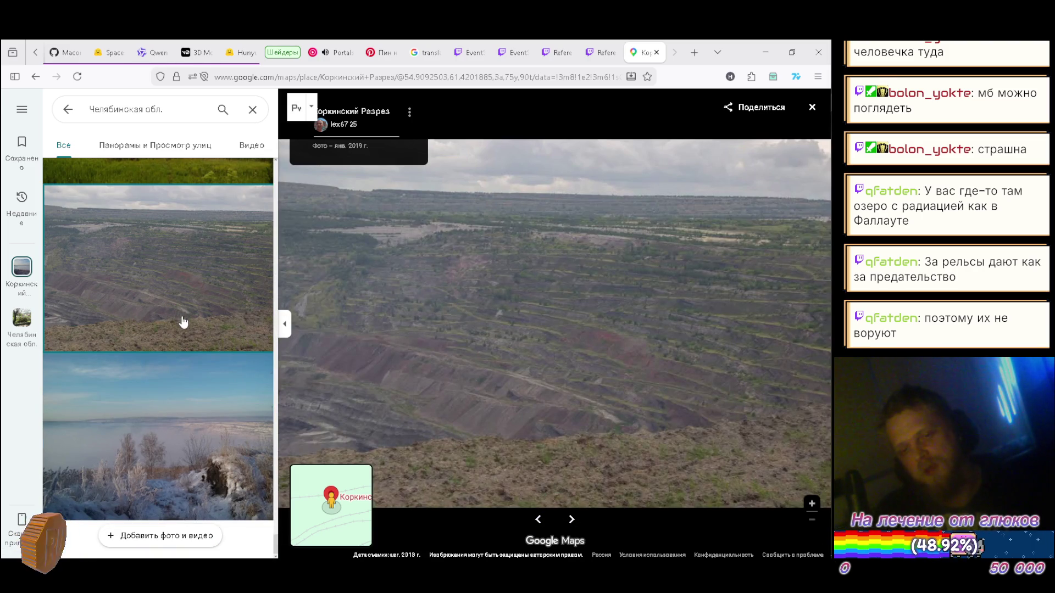
scroll(181, 314, down, 3)
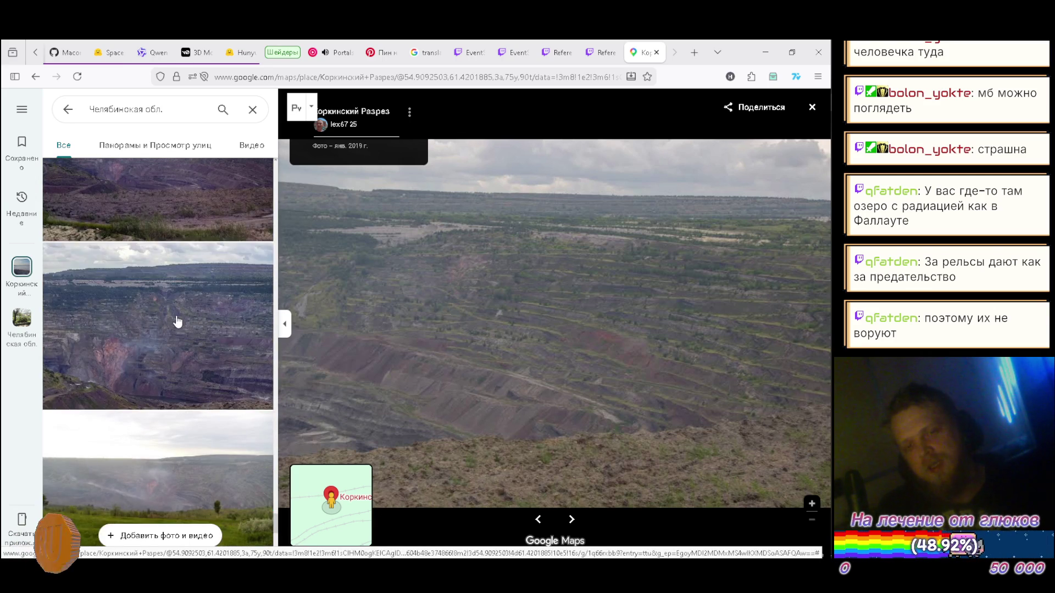
- Display the wide January 2019 panorama across the pit and scroll through the remaining photo list
click(178, 321)
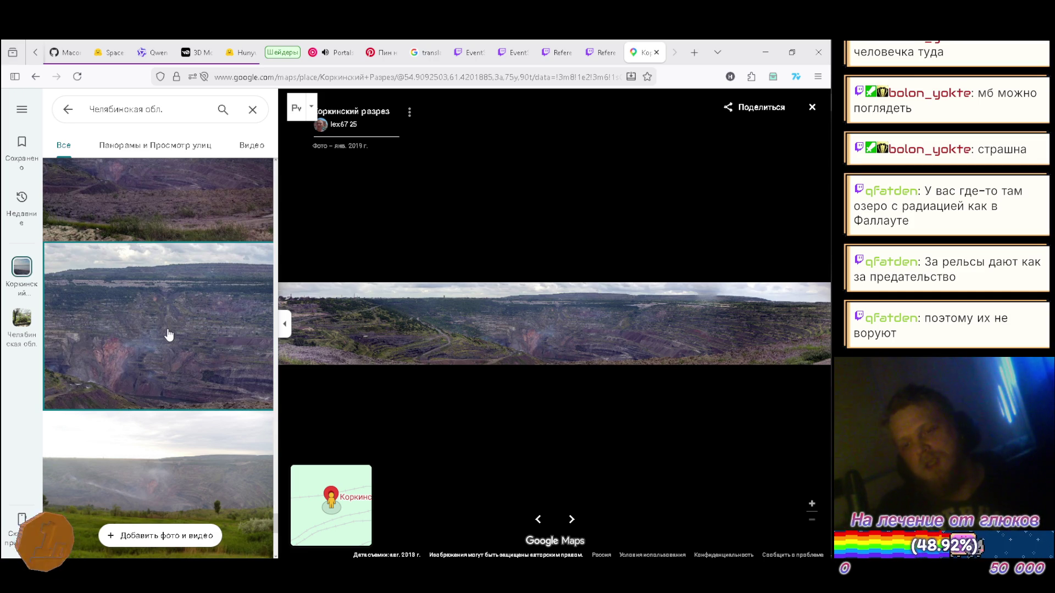
scroll(169, 335, up, 5)
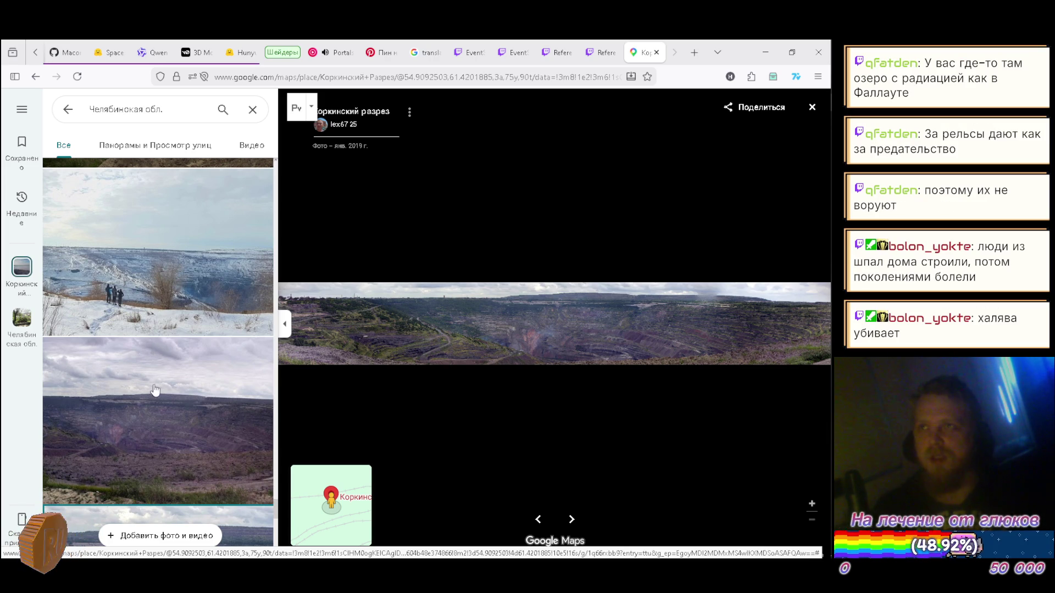
scroll(159, 385, down, 5)
scroll(160, 391, down, 10)
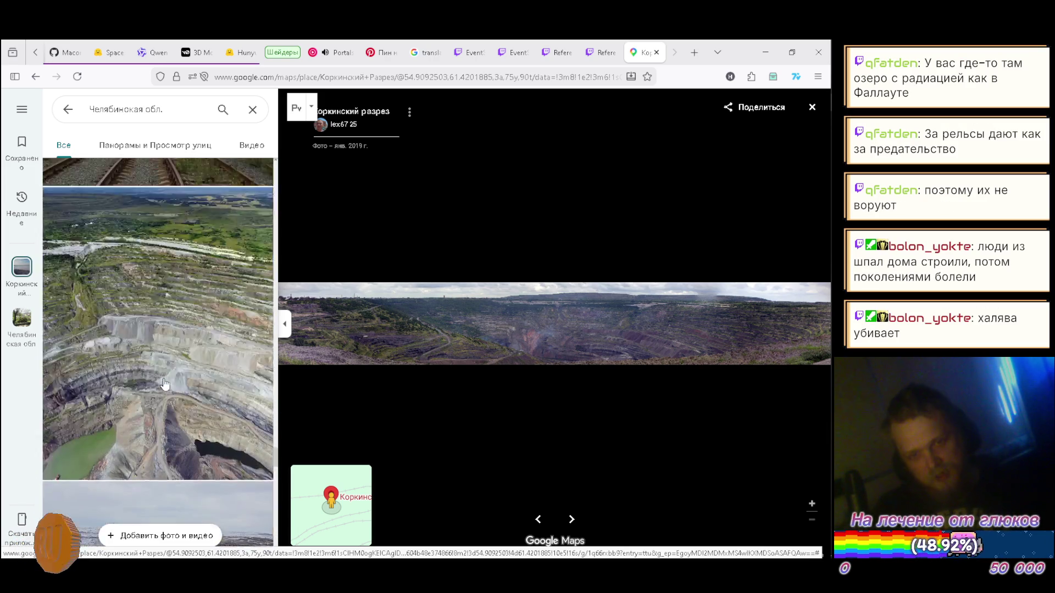
scroll(174, 371, down, 10)
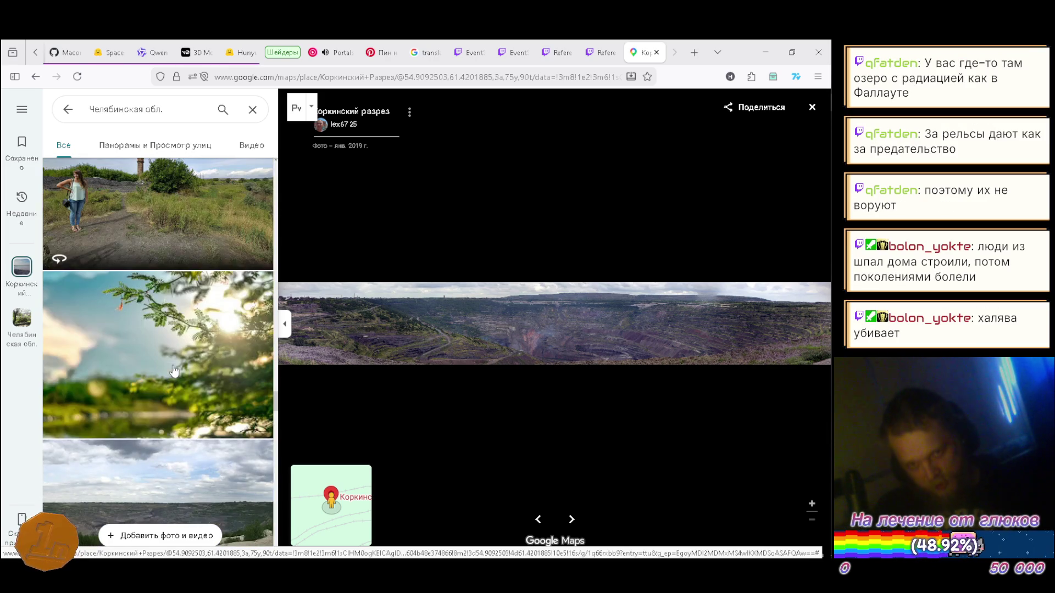
scroll(179, 368, down, 4)
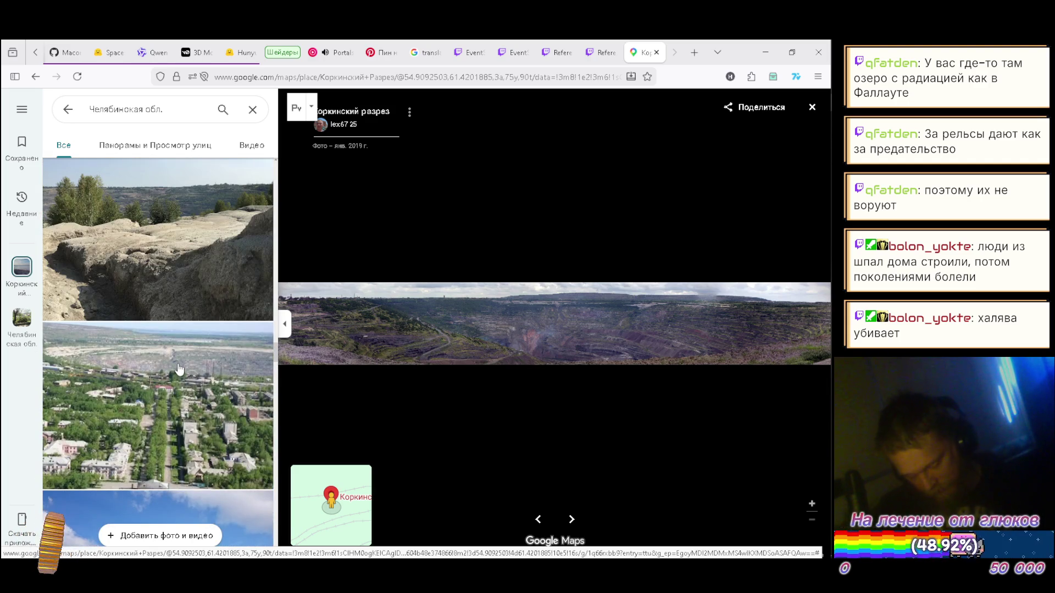
scroll(176, 375, down, 6)
scroll(176, 376, down, 8)
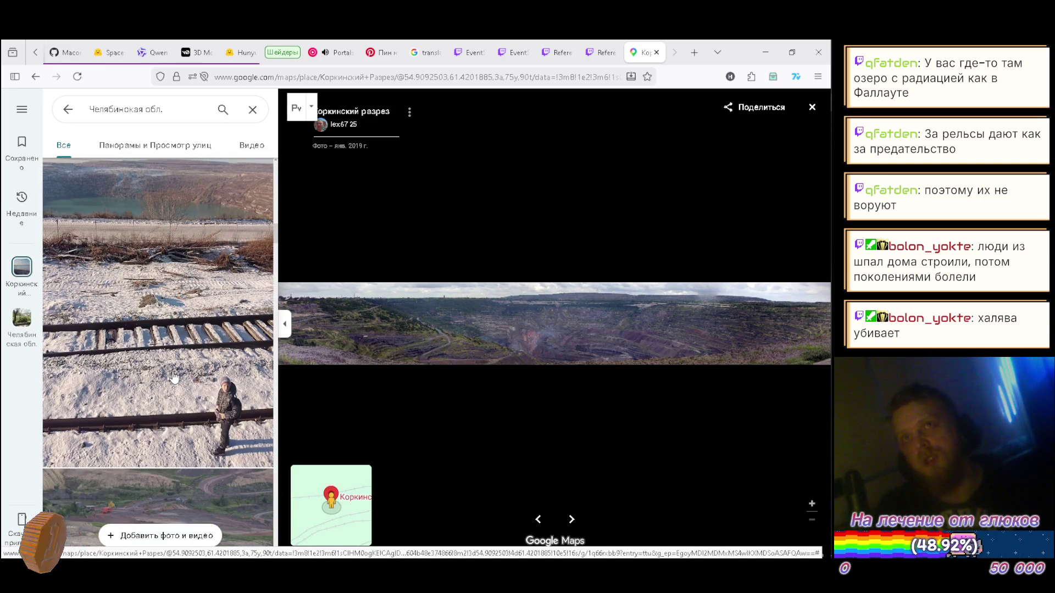
scroll(177, 358, up, 1)
scroll(177, 360, up, 10)
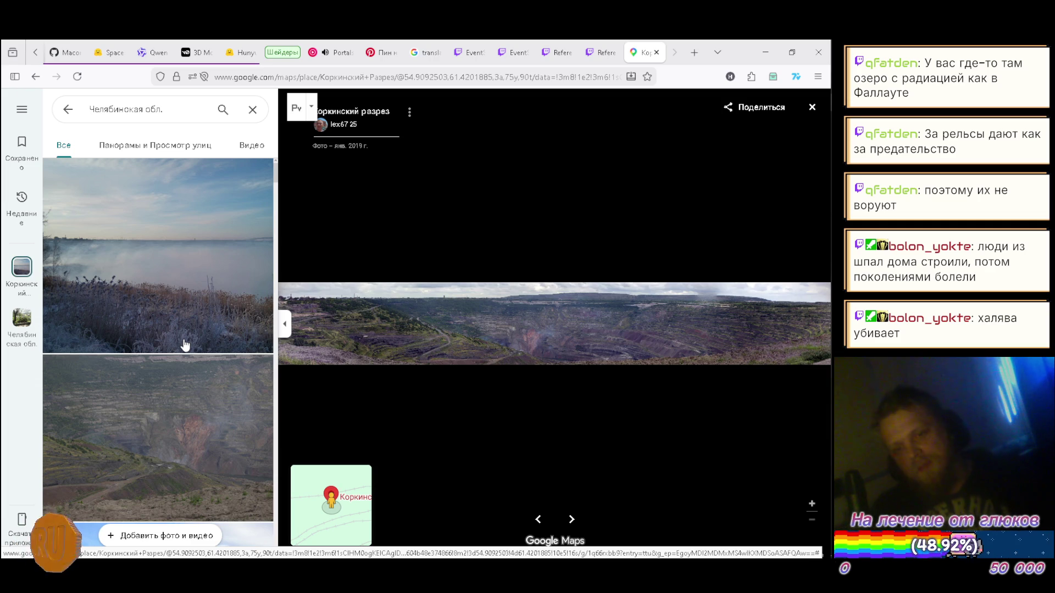
scroll(186, 344, down, 5)
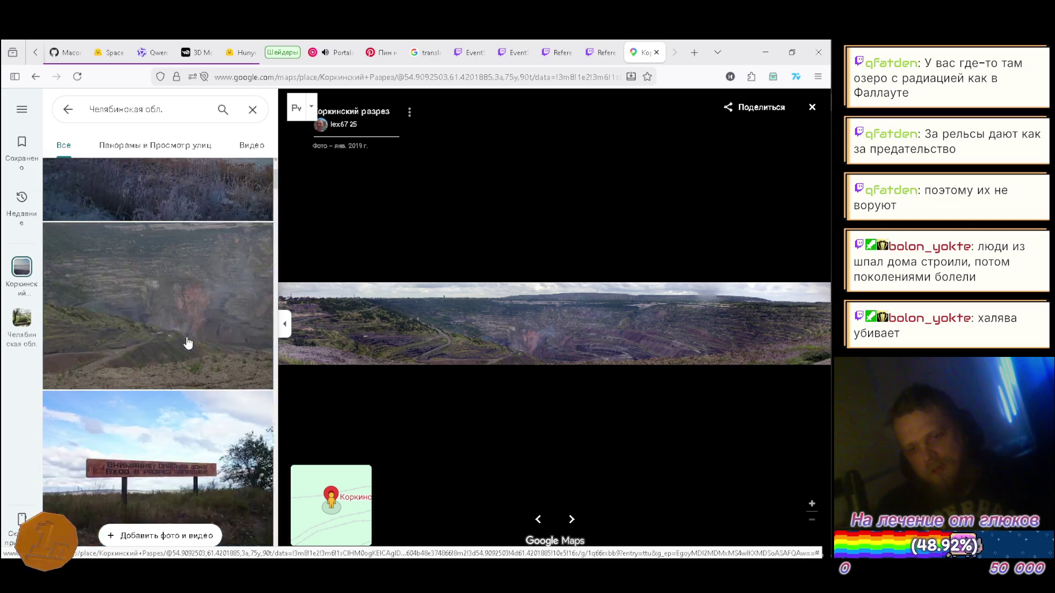